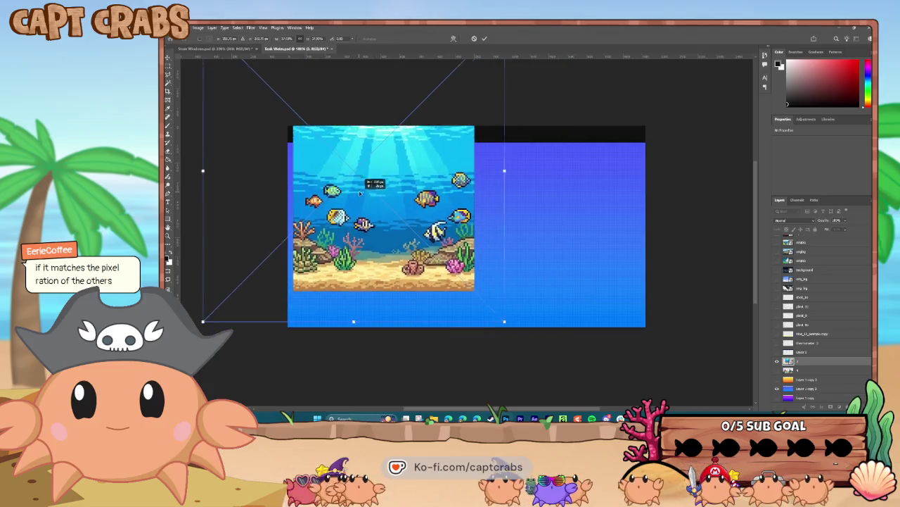
Step: Scale the coral fish scene to full canvas height, centre it and commit the transform
drag(414, 207, 337, 173)
drag(490, 294, 617, 327)
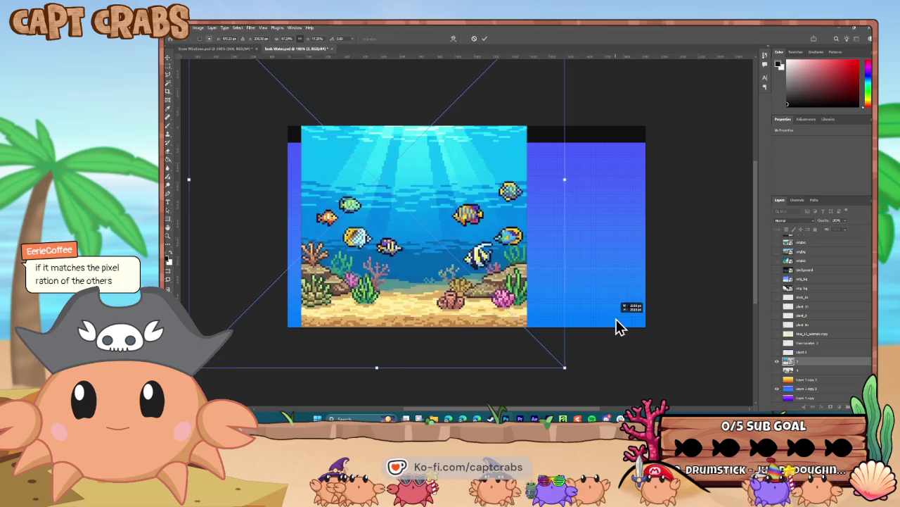
mouse_move(455, 279)
mouse_down()
mouse_move(497, 279)
mouse_move(448, 273)
mouse_up()
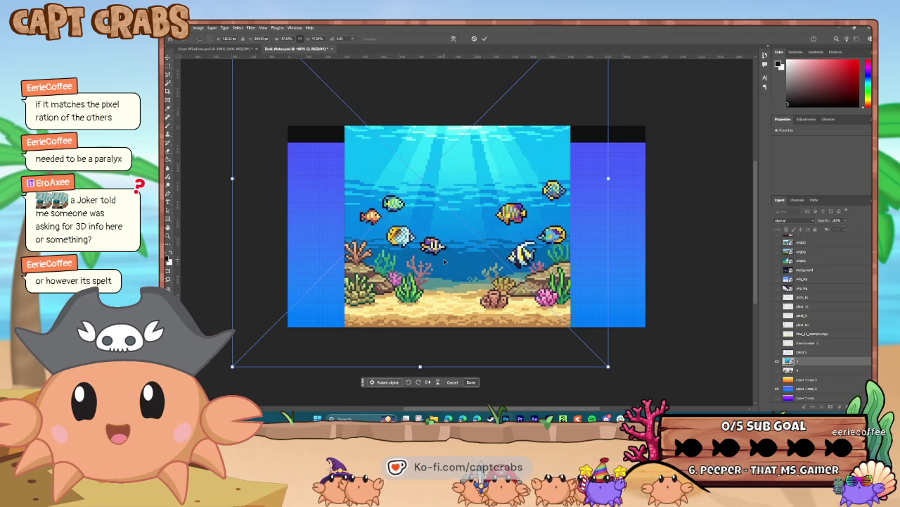
key(Return)
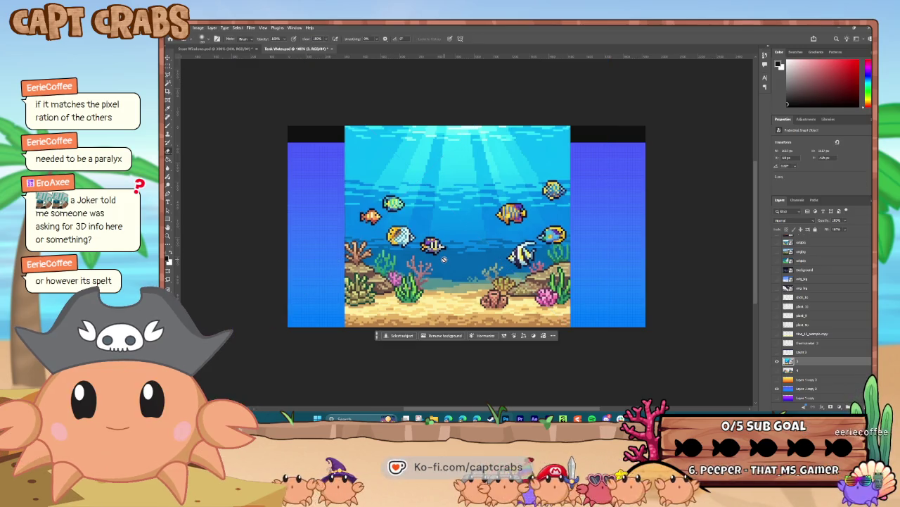
Step: Marquee-select both blue side strips and run Generative Fill on them
click(167, 71)
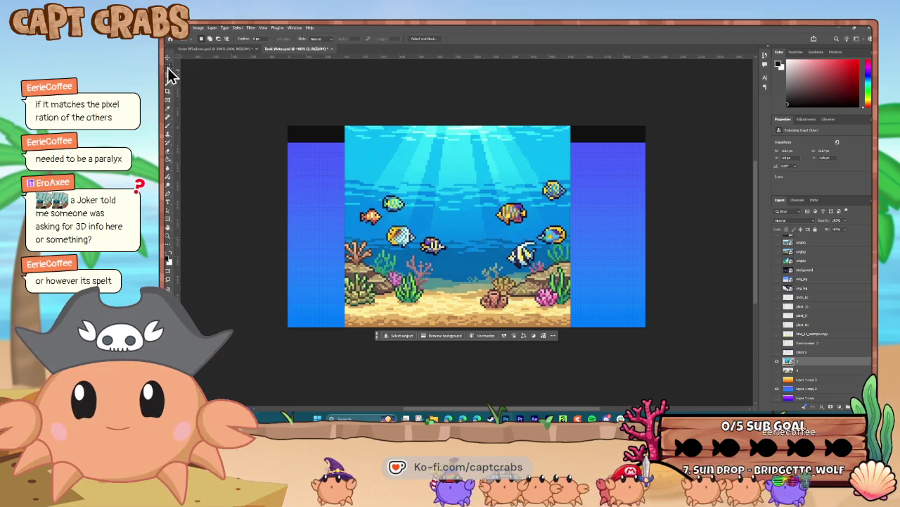
drag(345, 123, 241, 282)
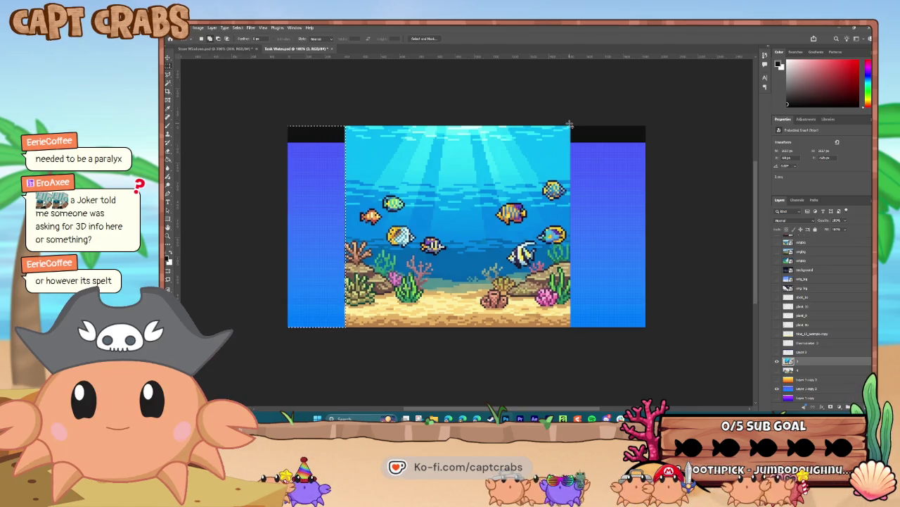
drag(631, 274, 647, 328)
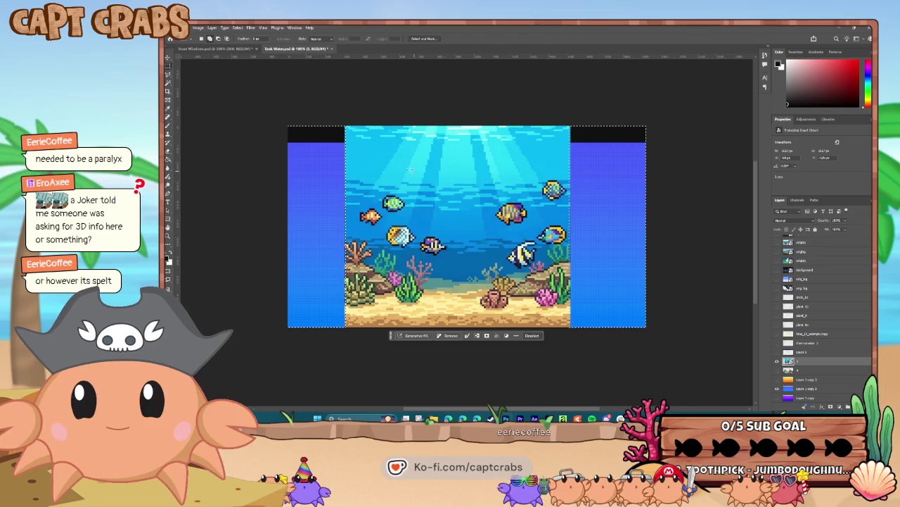
click(428, 345)
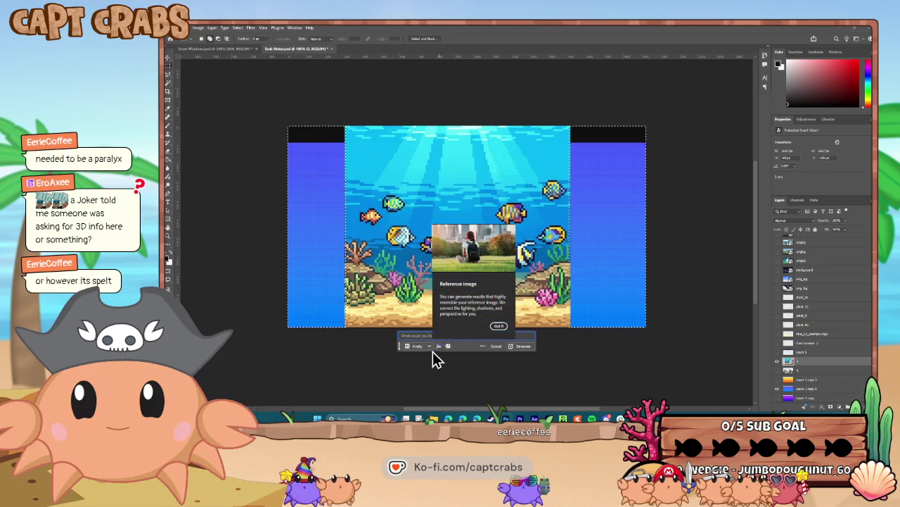
click(499, 327)
text(fill in)
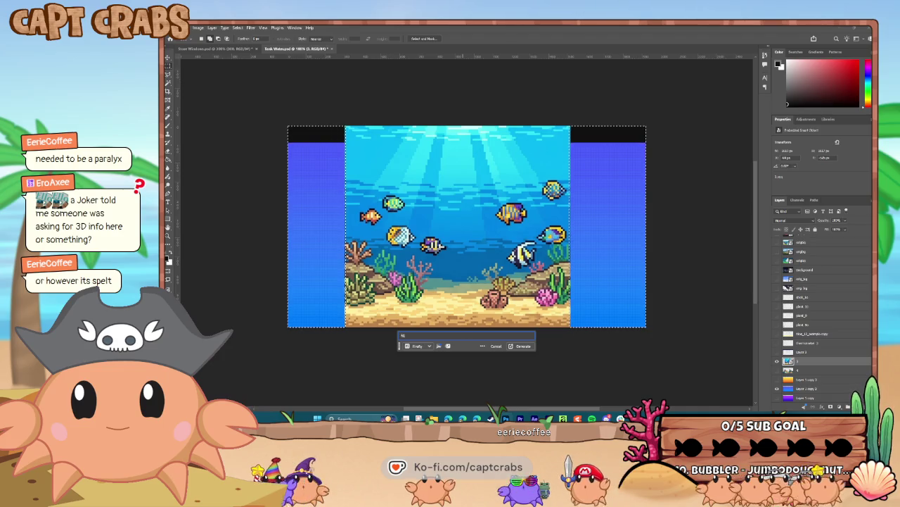
click(524, 346)
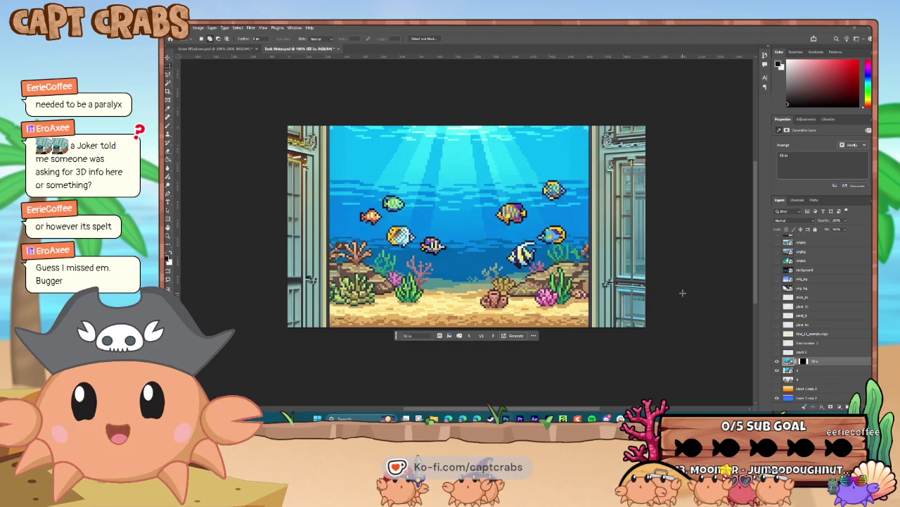
Step: Compare the three generated variations, then hide the generated fill layer
scroll(466, 218, down, 1)
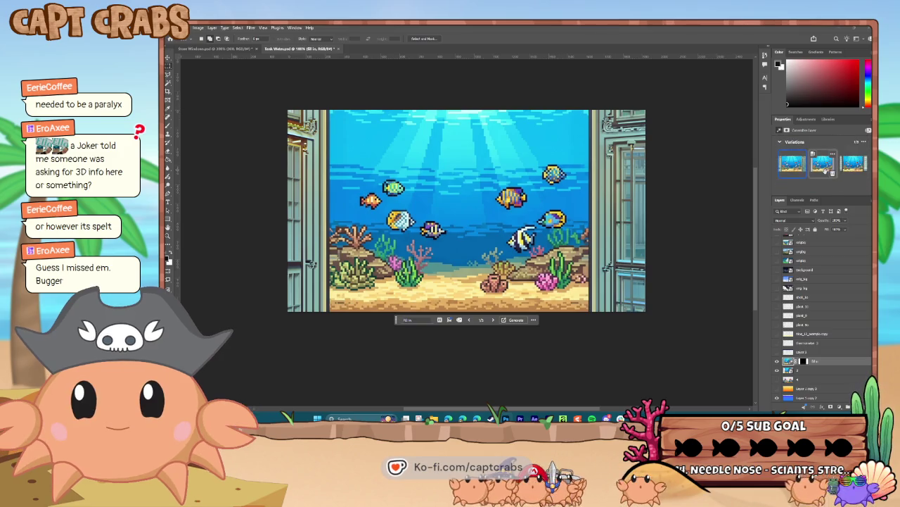
click(853, 174)
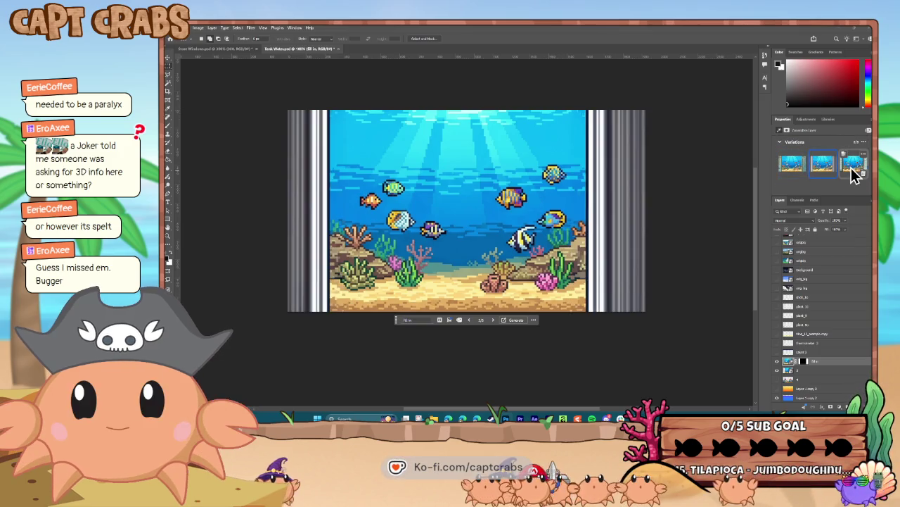
click(853, 175)
click(793, 169)
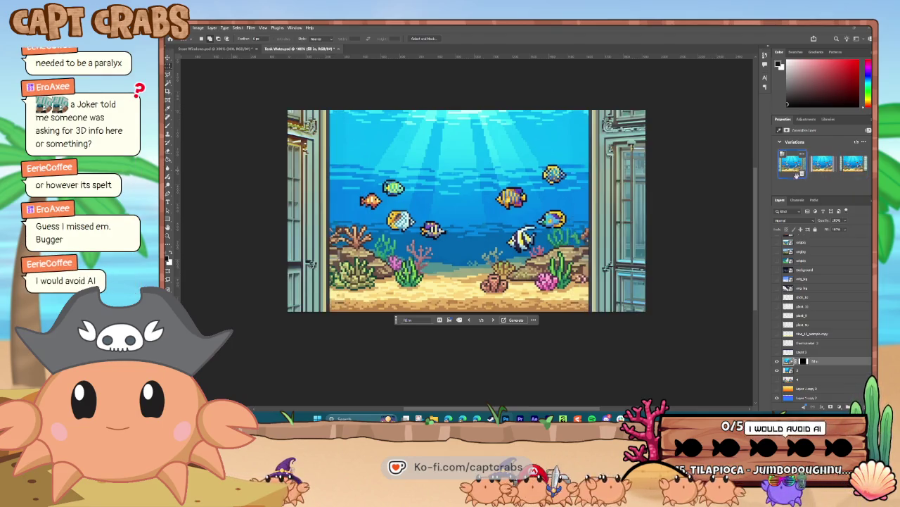
click(816, 371)
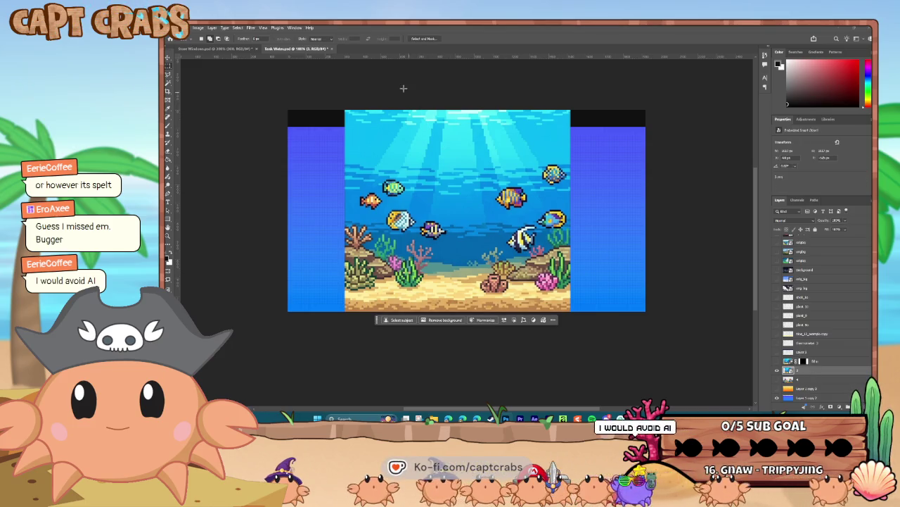
click(186, 27)
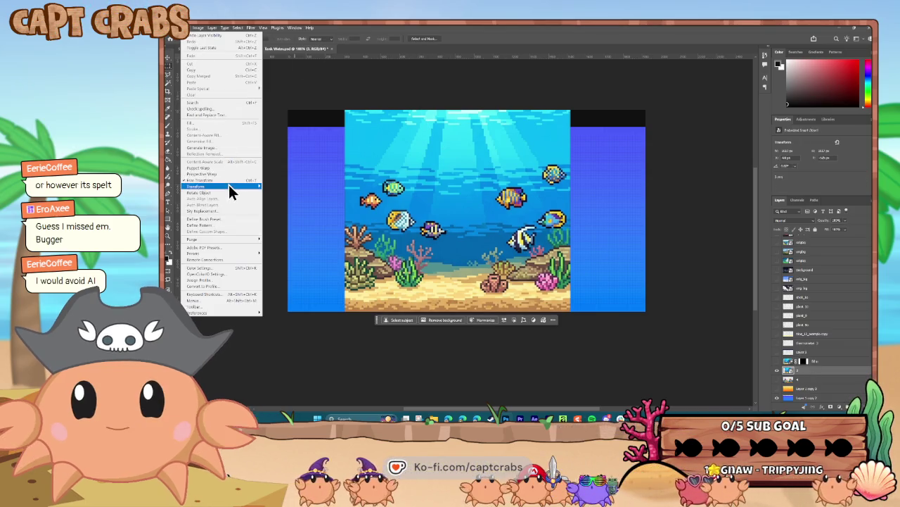
Step: Scale the fish scene past every canvas edge so the seabed fills the bottom
click(228, 181)
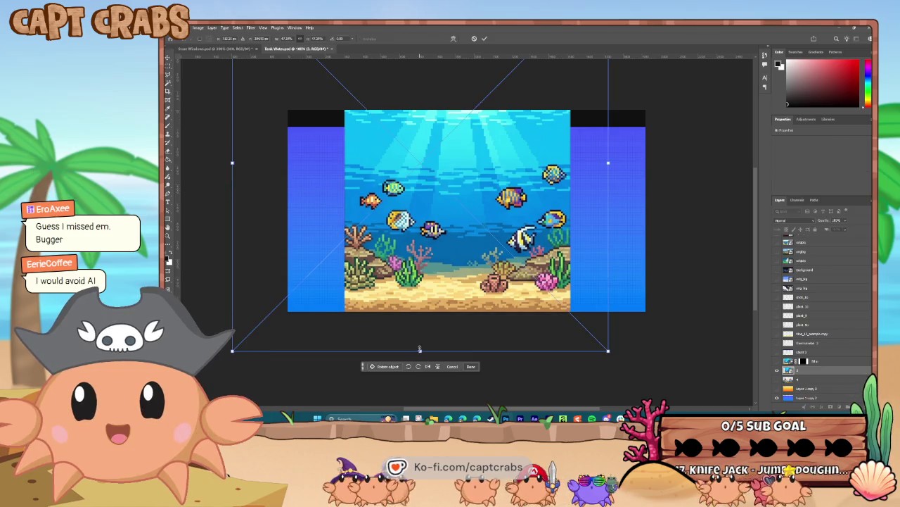
drag(420, 351, 417, 398)
mouse_move(417, 332)
mouse_down()
mouse_move(411, 238)
mouse_move(369, 208)
mouse_up()
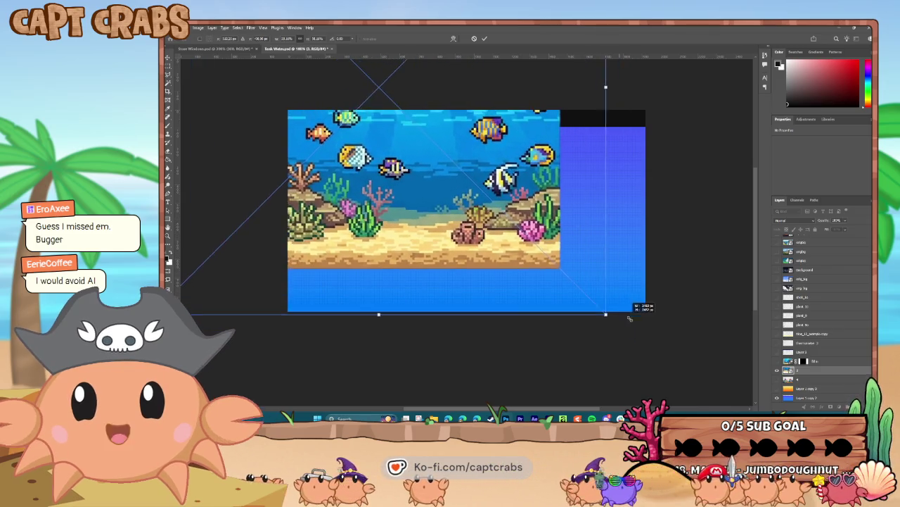
drag(581, 287, 735, 371)
scroll(431, 295, down, 2)
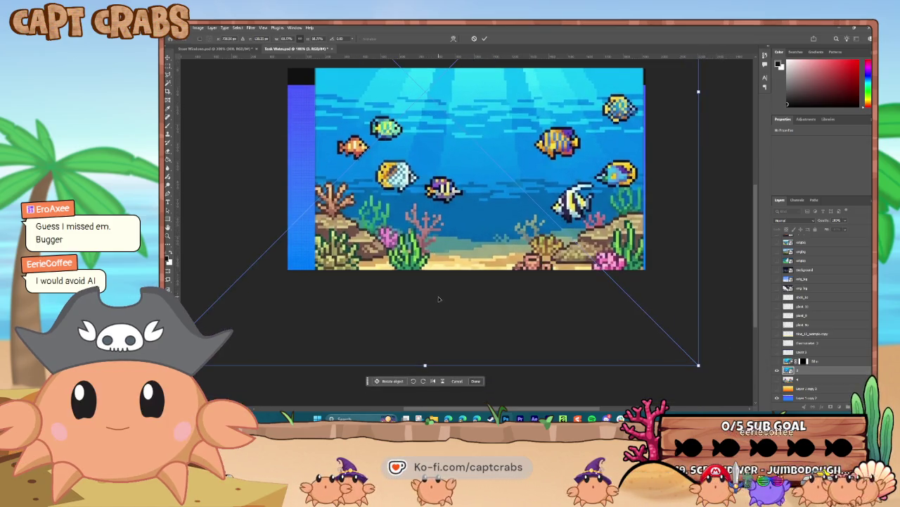
drag(424, 363, 436, 407)
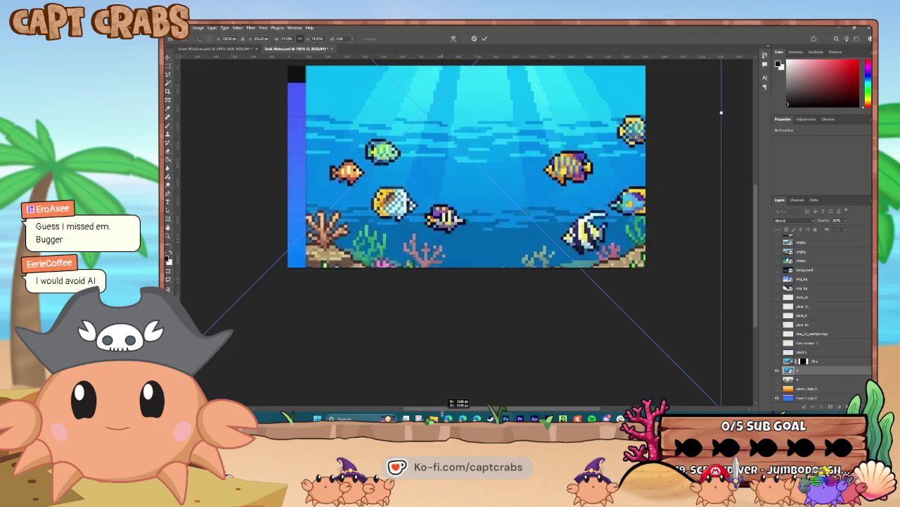
scroll(417, 298, down, 3)
drag(417, 298, 411, 224)
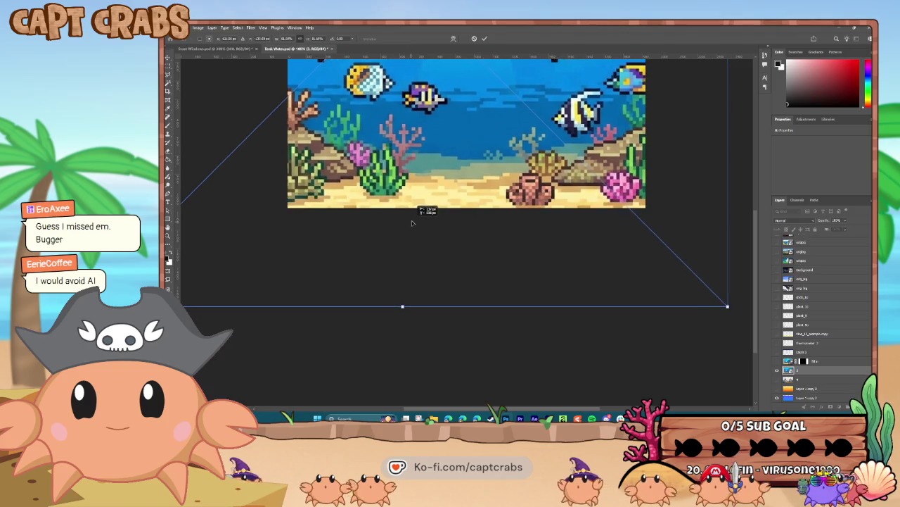
drag(410, 225, 414, 224)
key(Return)
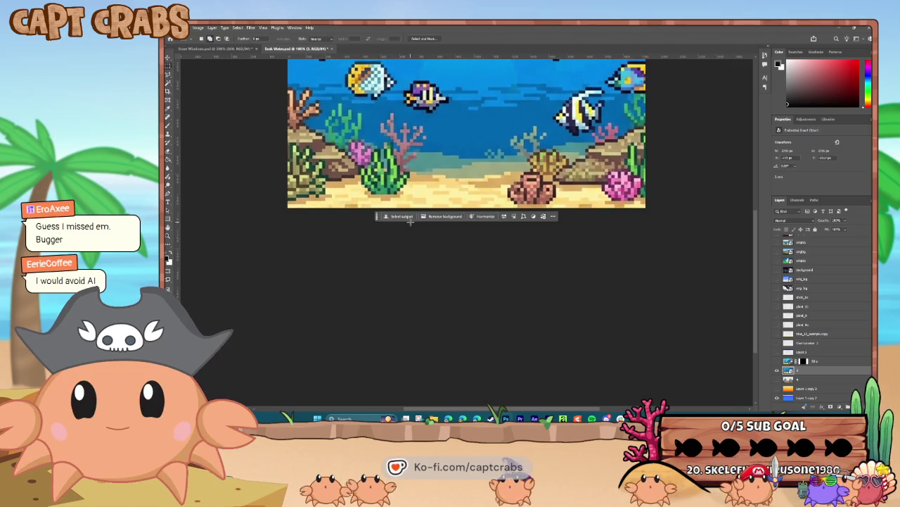
Step: Check the whole canvas at different zoom levels, then hide the fish scene layer
key(ctrl+minus)
key(ctrl+minus)
key(ctrl+plus)
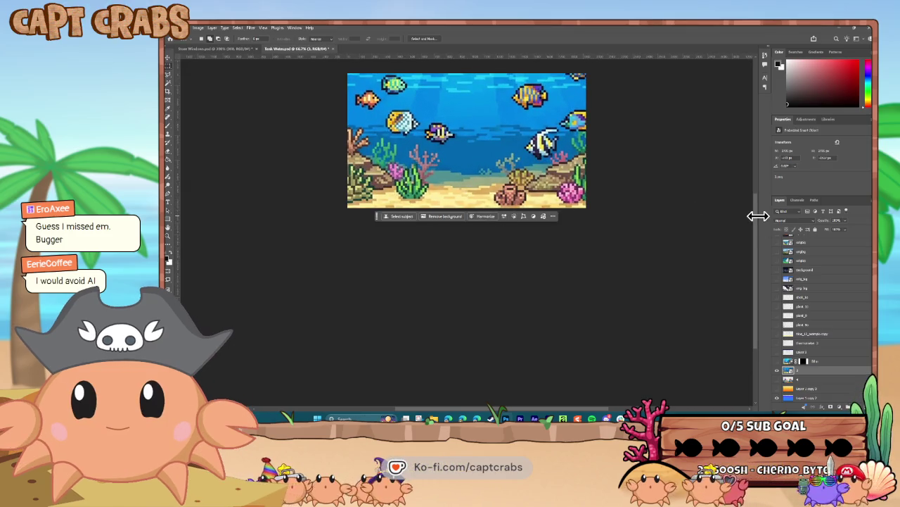
scroll(758, 215, up, 3)
key(ctrl+plus)
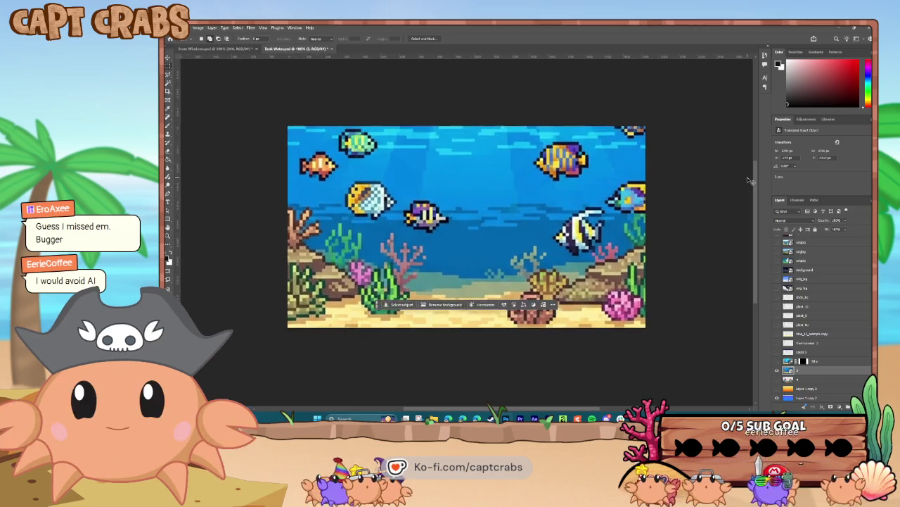
key(ctrl+plus)
key(ctrl+minus)
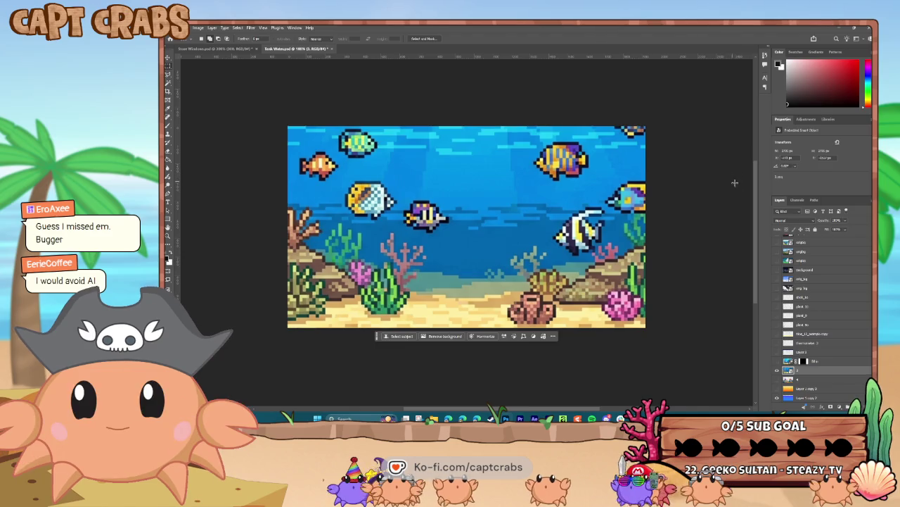
click(776, 371)
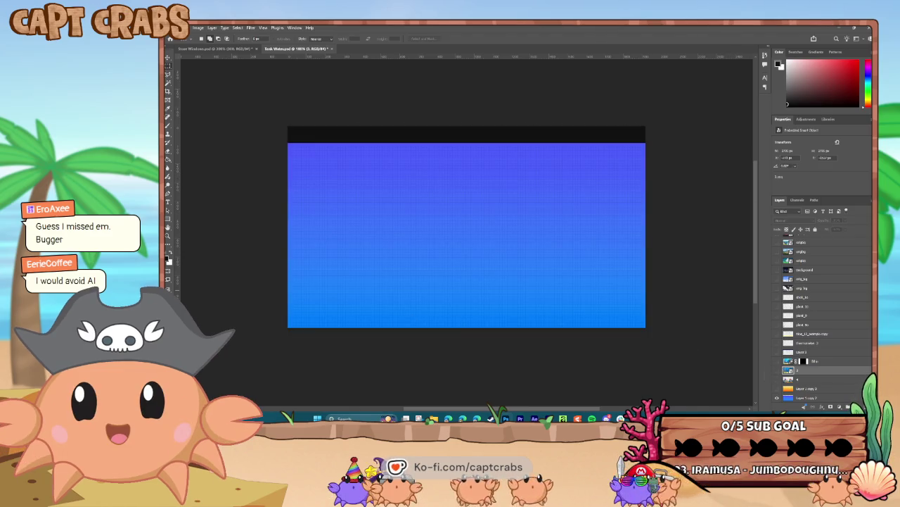
Step: Place the glowing deep-sea image and stretch it wider to both sides
drag(788, 371, 386, 250)
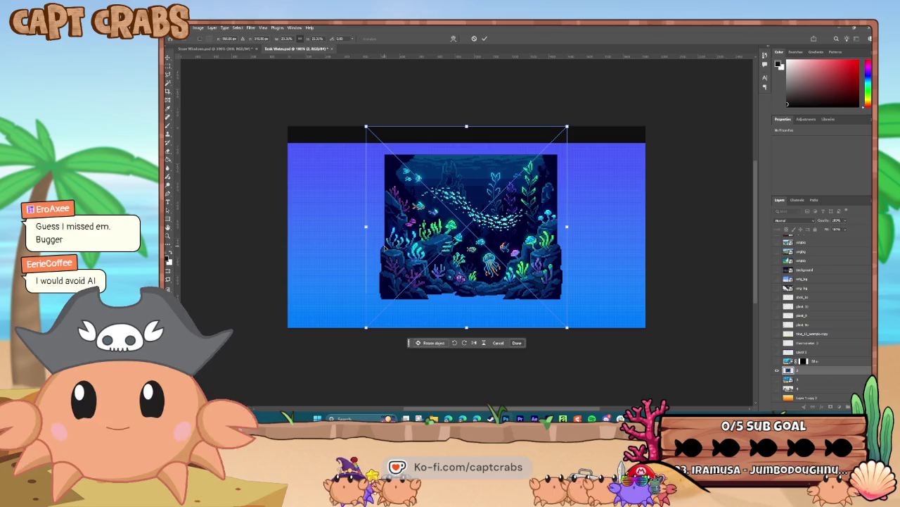
key(Return)
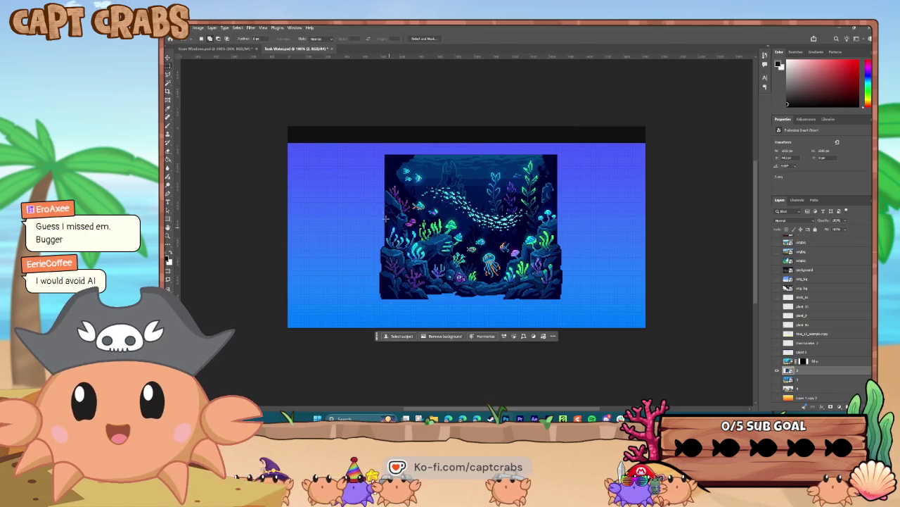
click(184, 27)
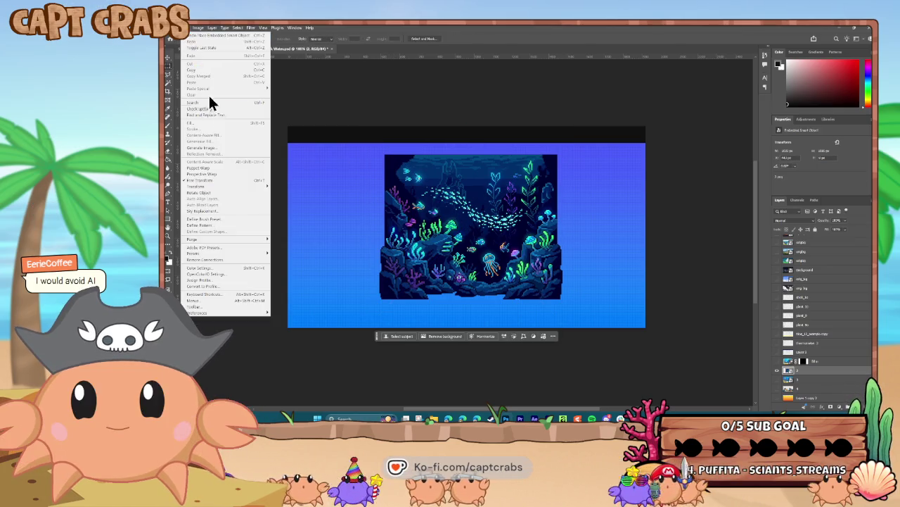
click(253, 181)
drag(365, 228, 256, 227)
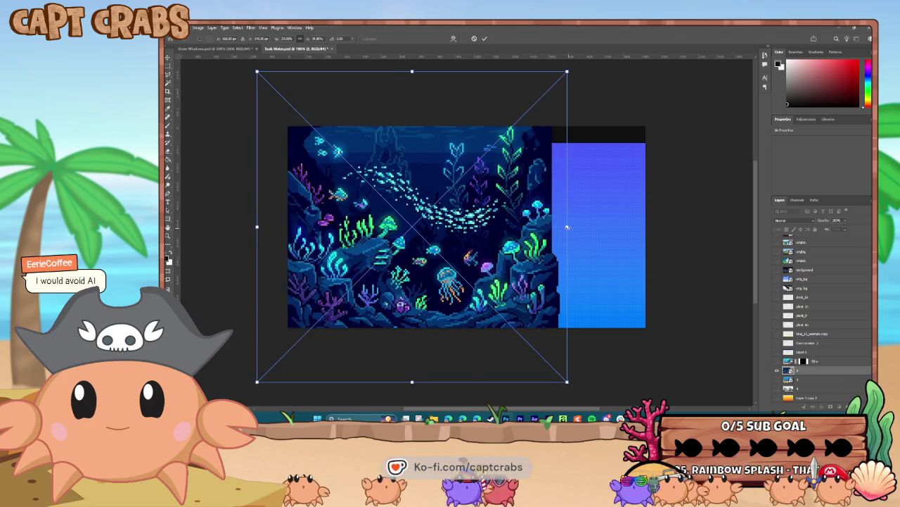
drag(567, 227, 667, 245)
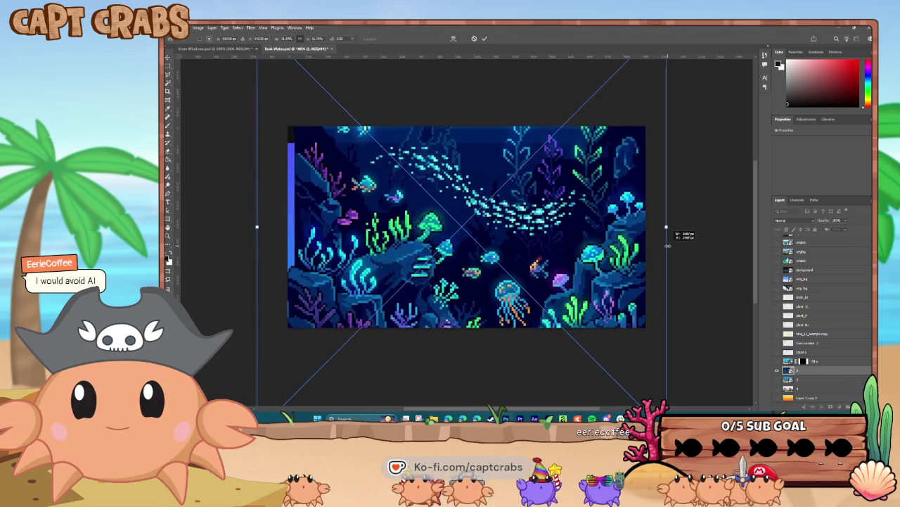
drag(257, 227, 246, 227)
key(Return)
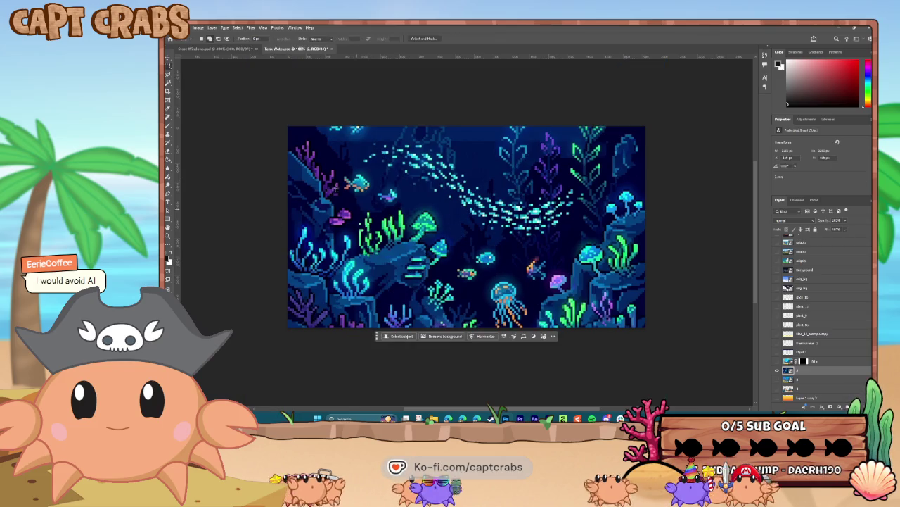
Step: Move the deep-sea scene up about 33 pixels
click(168, 56)
drag(380, 233, 380, 199)
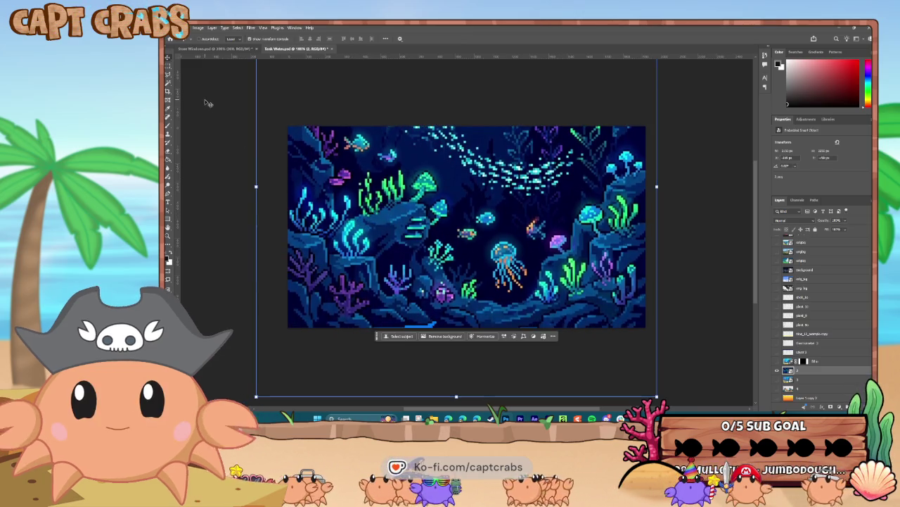
click(168, 85)
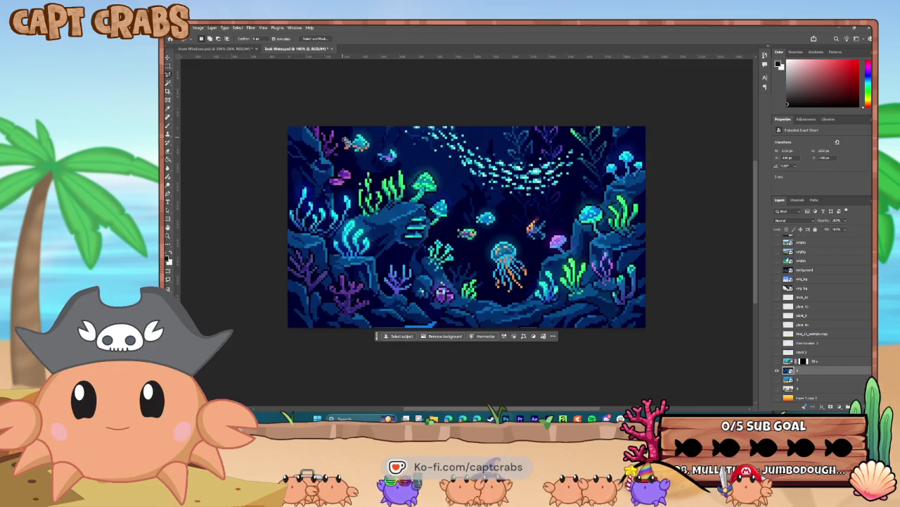
Step: Lasso the top-left, small blue, middle and orange fish plus the jellyfish, then Remove them
drag(347, 143, 343, 148)
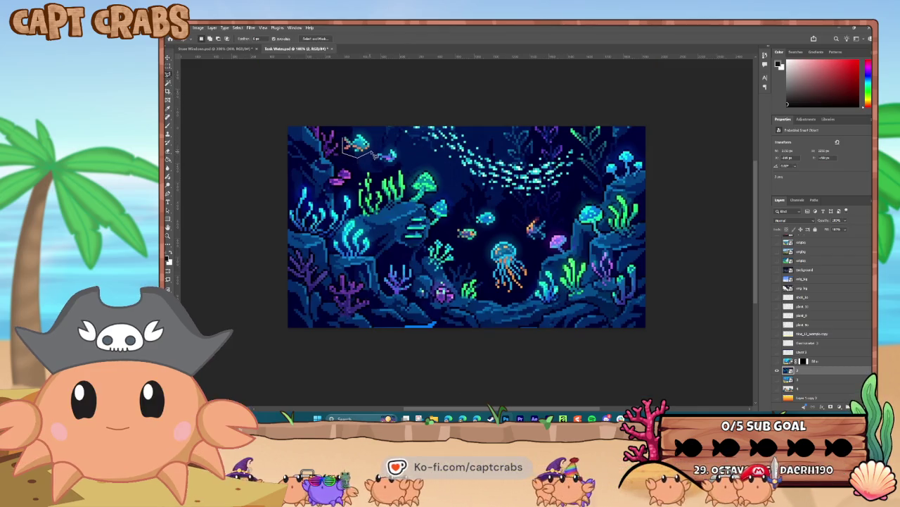
drag(380, 154, 344, 138)
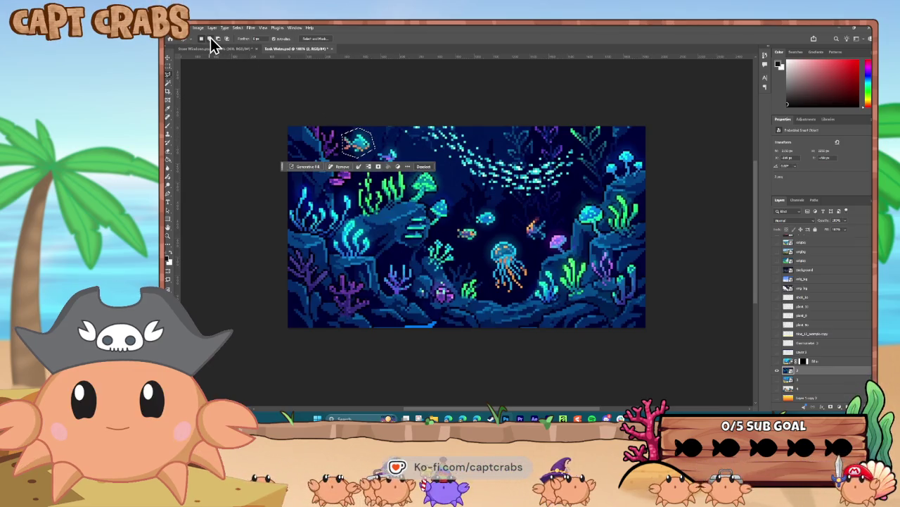
drag(381, 153, 399, 164)
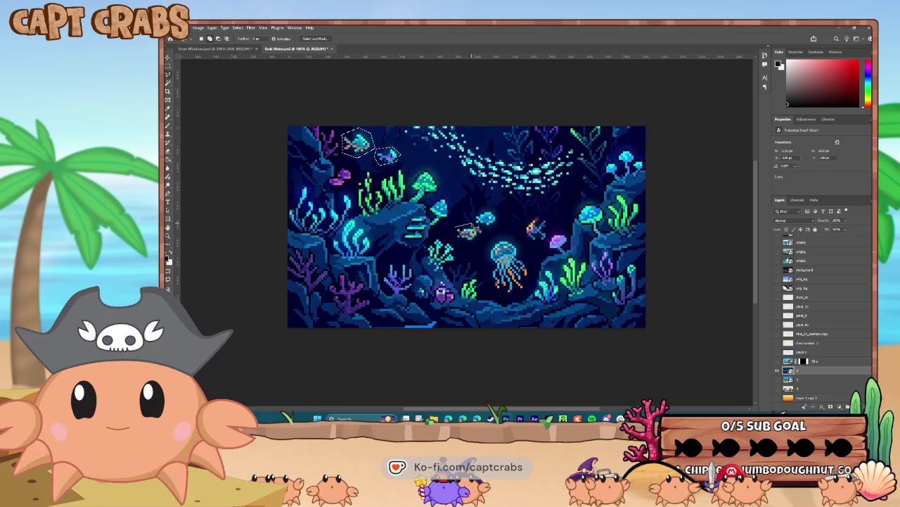
mouse_move(475, 215)
mouse_down()
mouse_move(487, 234)
mouse_move(457, 234)
mouse_up()
mouse_move(529, 243)
mouse_down()
mouse_move(541, 250)
mouse_move(553, 221)
mouse_up()
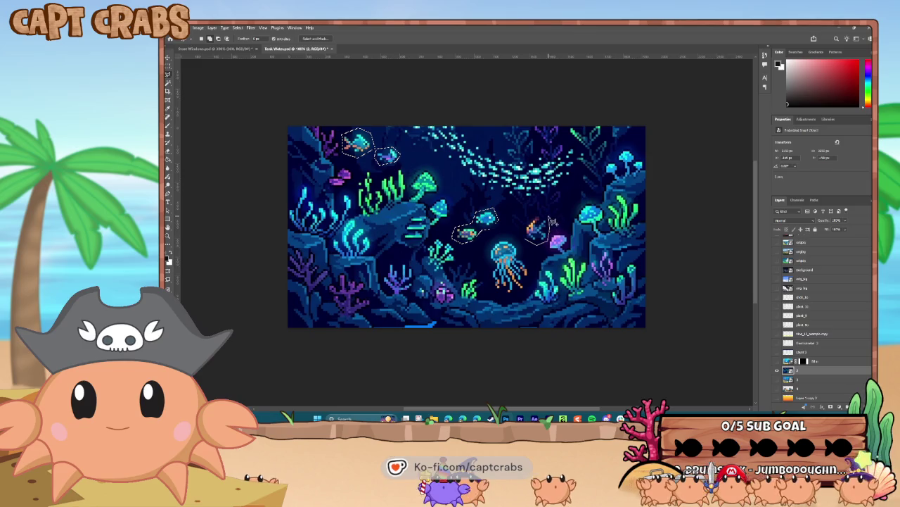
mouse_move(515, 238)
mouse_down()
mouse_move(531, 262)
mouse_move(525, 298)
mouse_up()
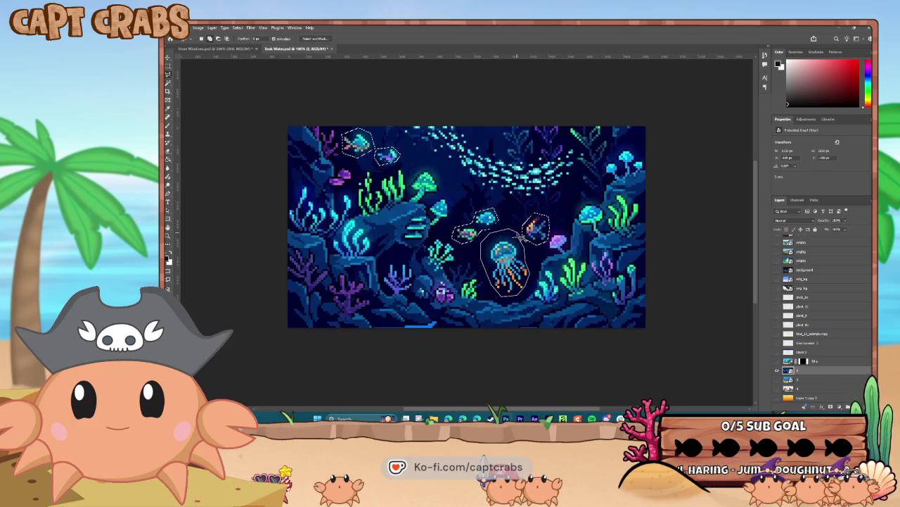
drag(521, 237, 521, 237)
click(430, 308)
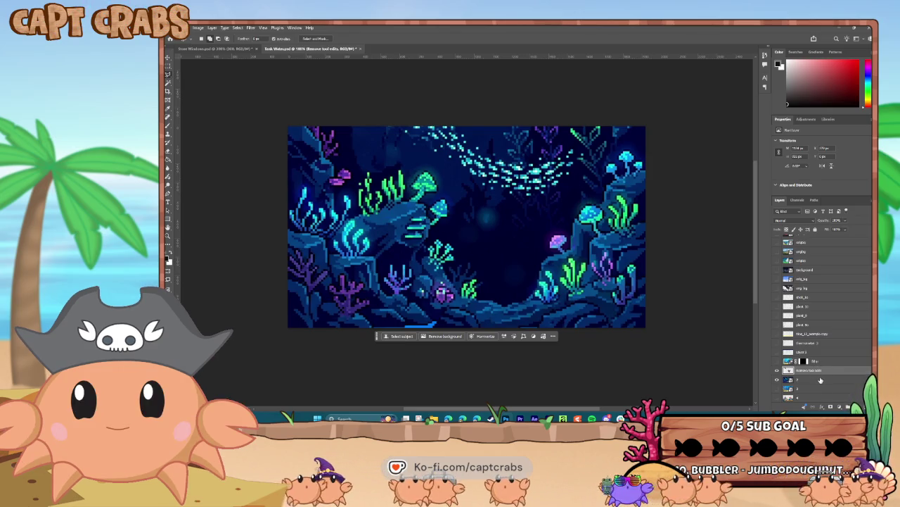
Step: On the Remove edits layer, brush sampled dark water blue over the pale smudge
ctrl+click(820, 380)
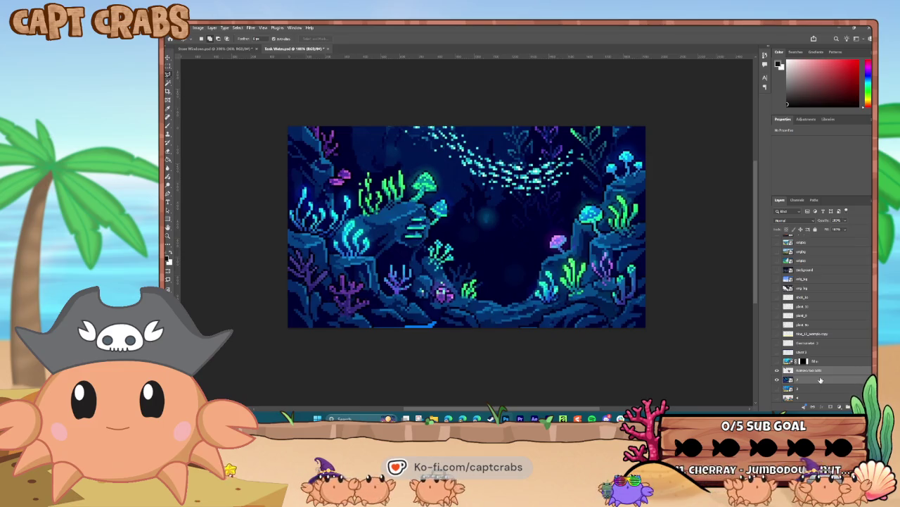
click(809, 370)
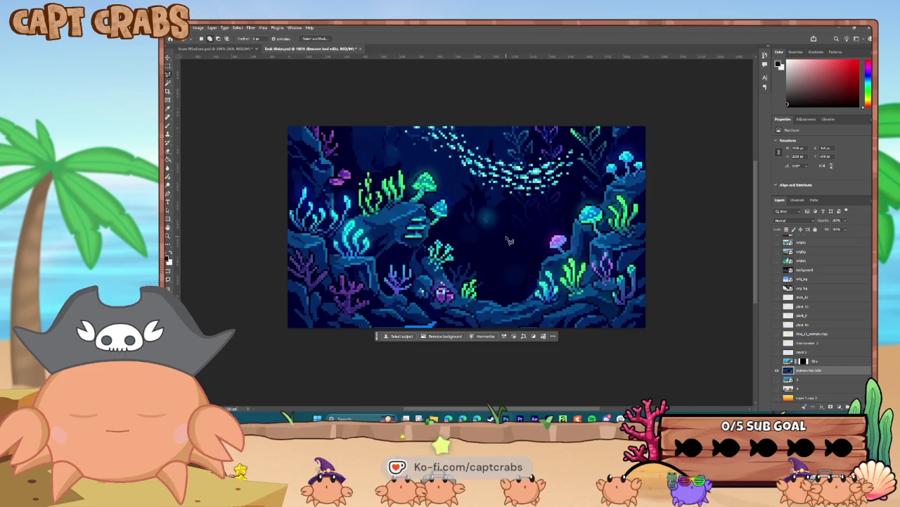
key(b)
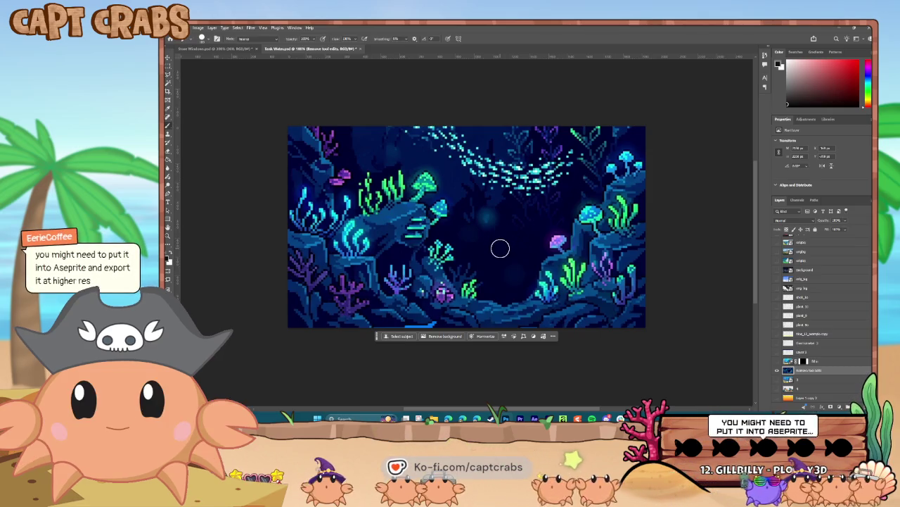
alt+click(502, 270)
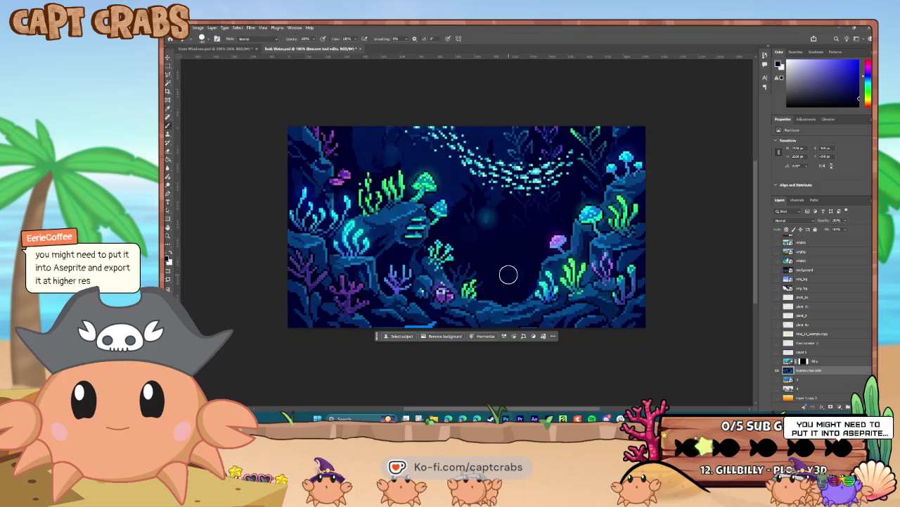
key(bracketright)
key(bracketright)
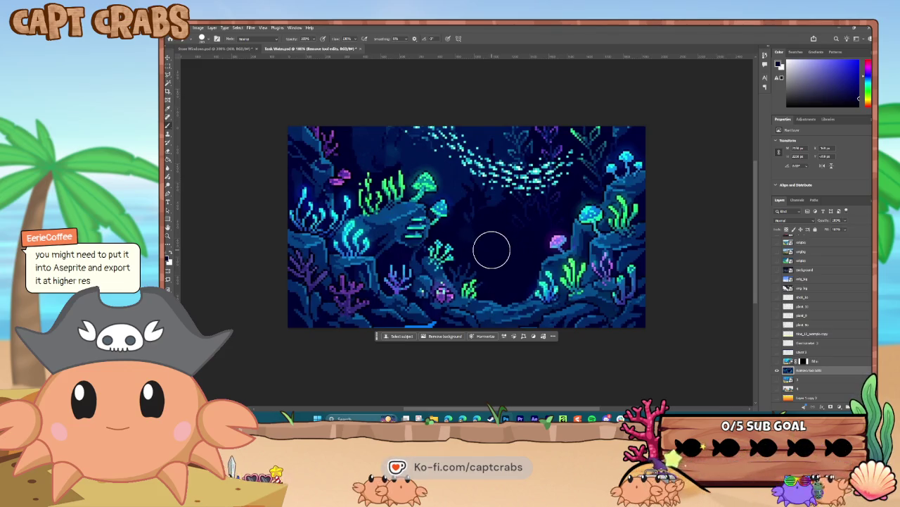
click(207, 39)
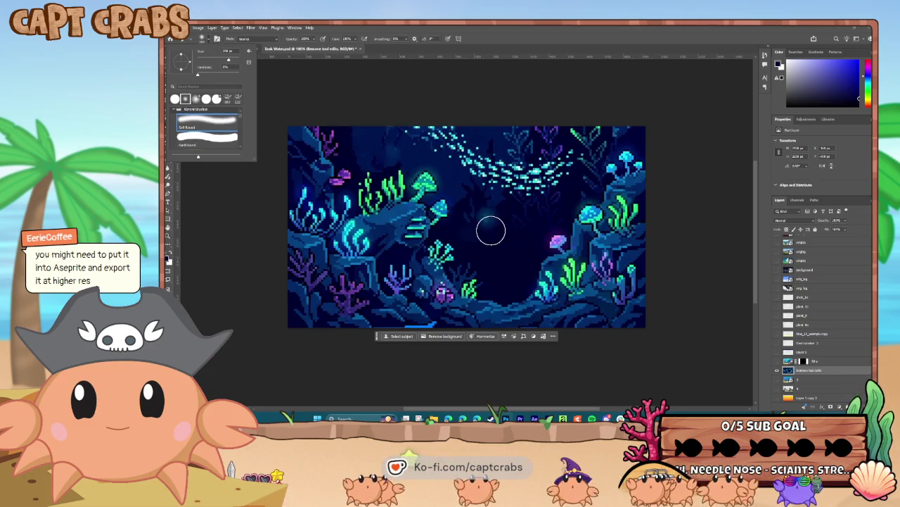
click(491, 232)
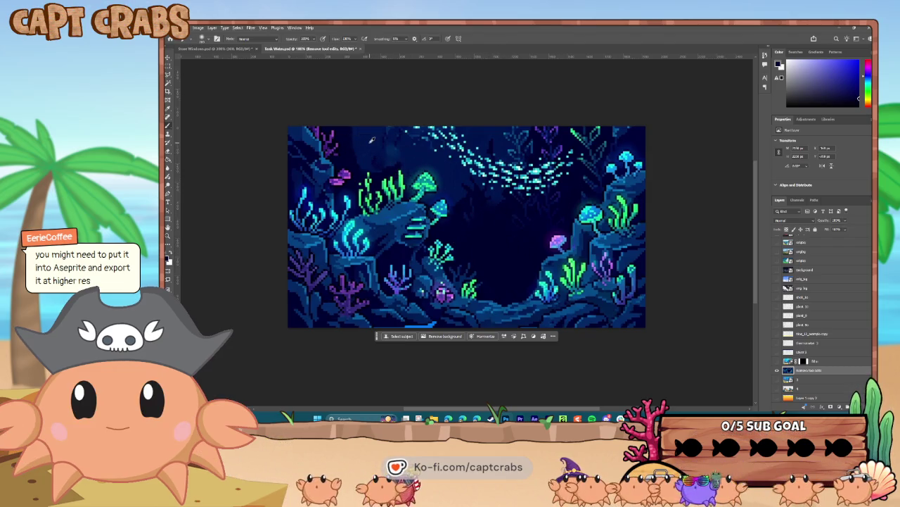
key(bracketleft)
key(bracketleft)
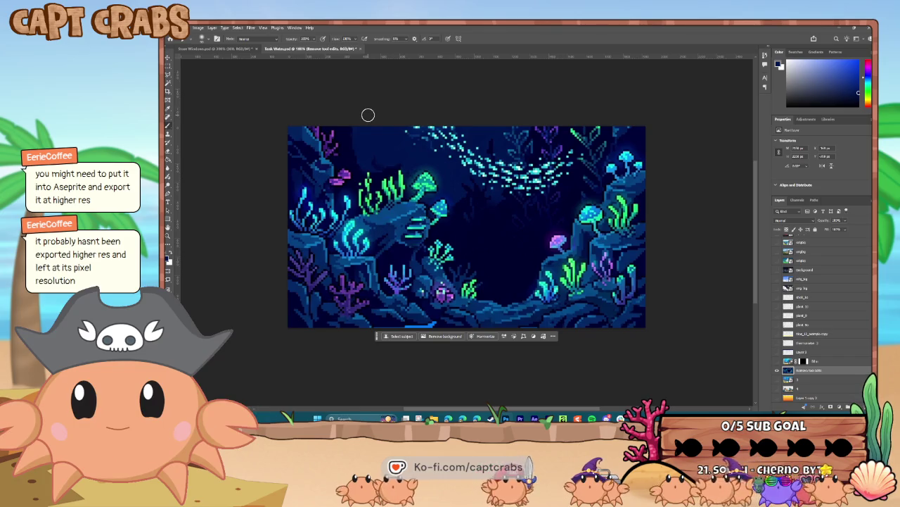
click(179, 27)
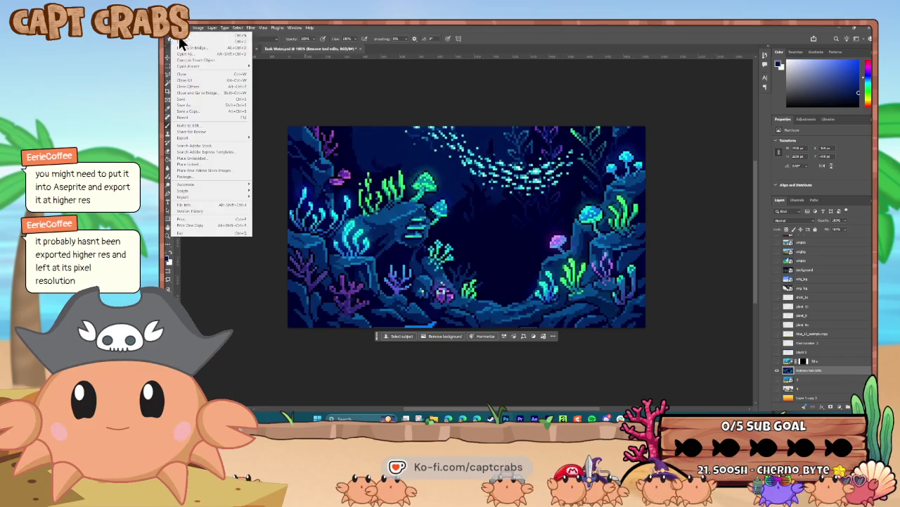
Step: Quick Export as PNG, overwriting tank_bg_04 in the _WORK folder
mouse_move(204, 138)
click(279, 140)
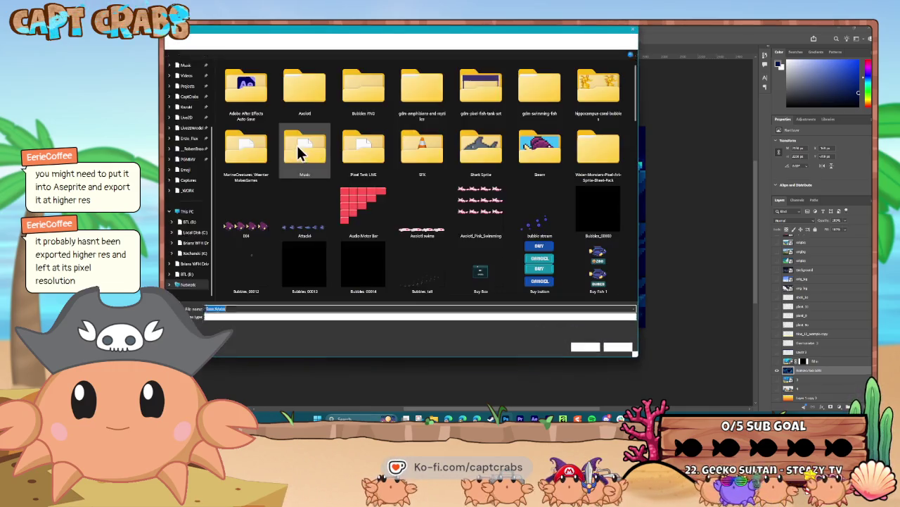
scroll(423, 245, down, 5)
scroll(424, 251, up, 3)
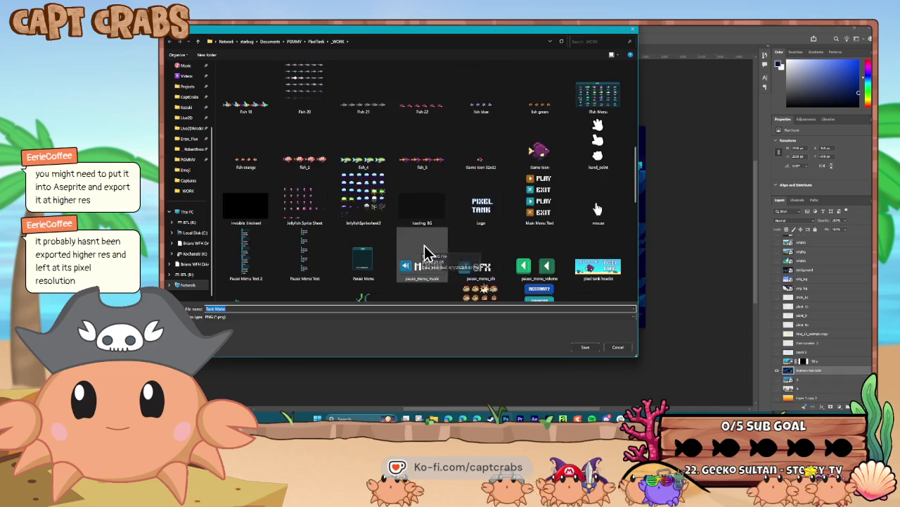
scroll(424, 251, up, 5)
scroll(424, 252, down, 5)
scroll(425, 251, down, 3)
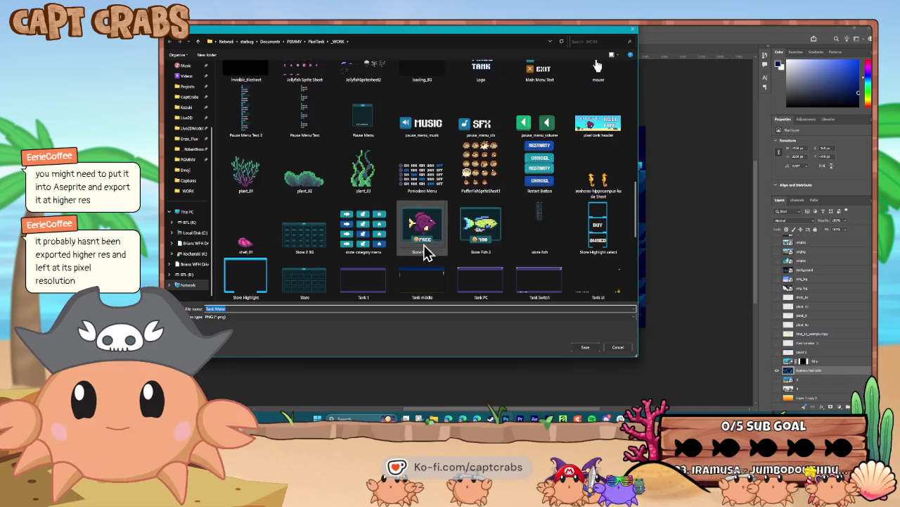
scroll(424, 246, down, 3)
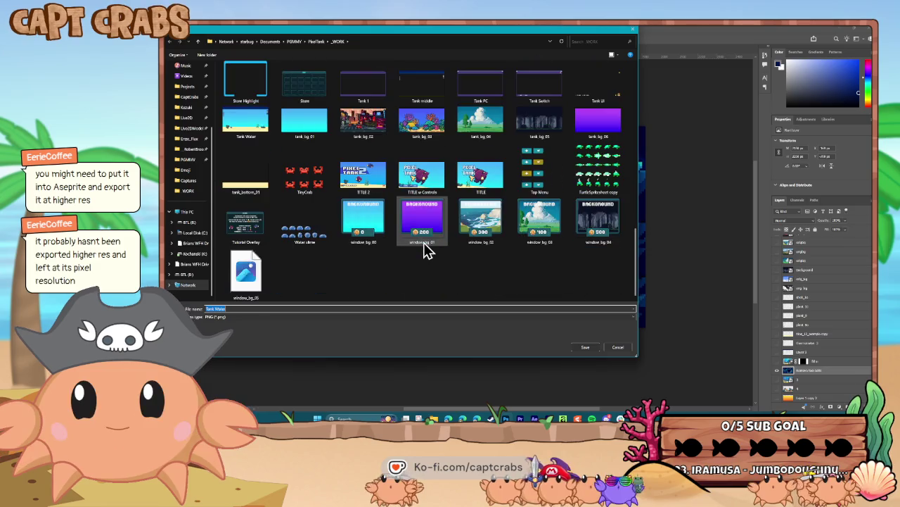
scroll(424, 251, up, 3)
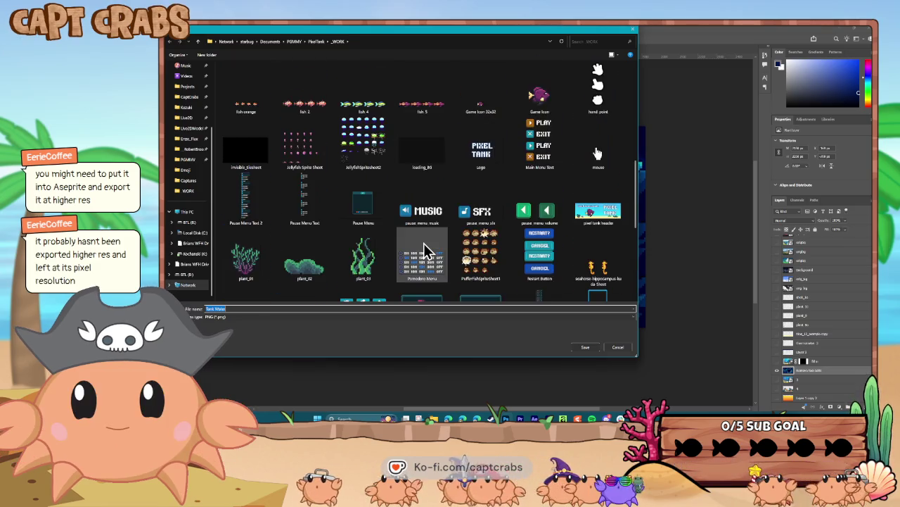
scroll(427, 255, down, 3)
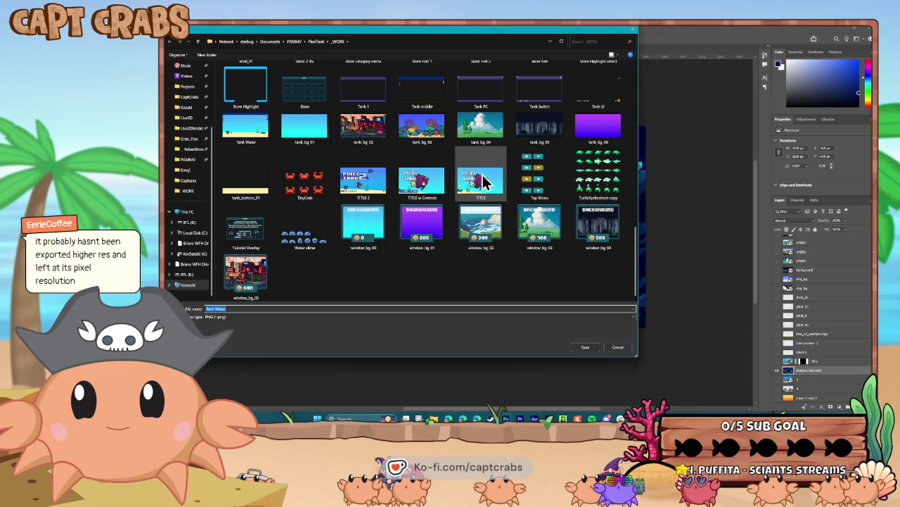
double_click(483, 137)
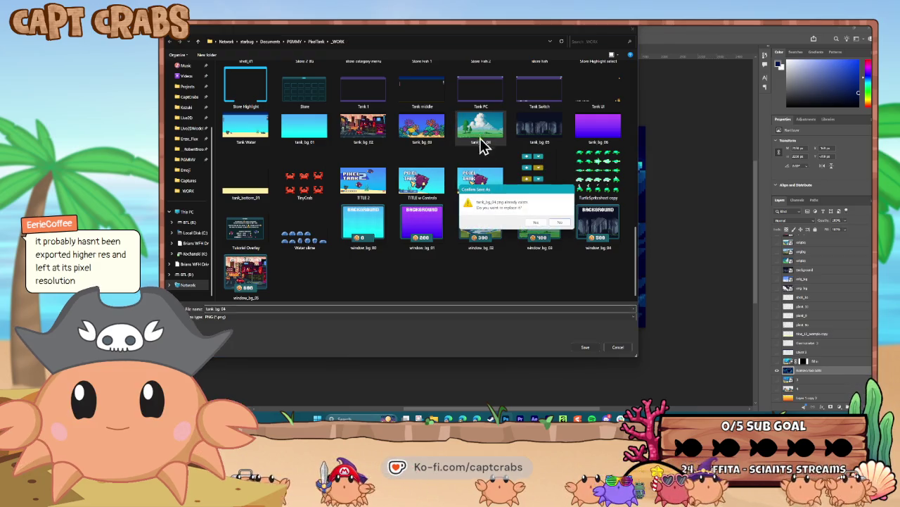
click(540, 223)
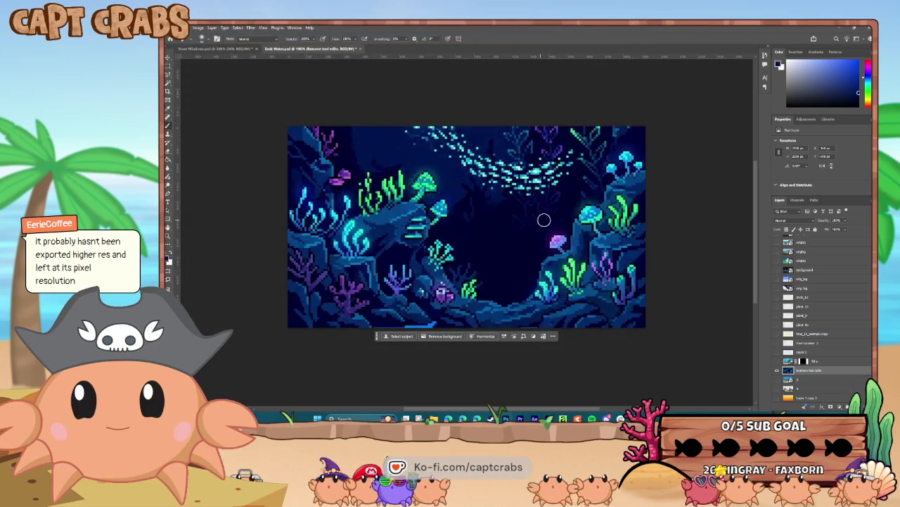
Step: Hide the deep-sea layer and scale the placed shipwreck image to span the canvas
click(778, 369)
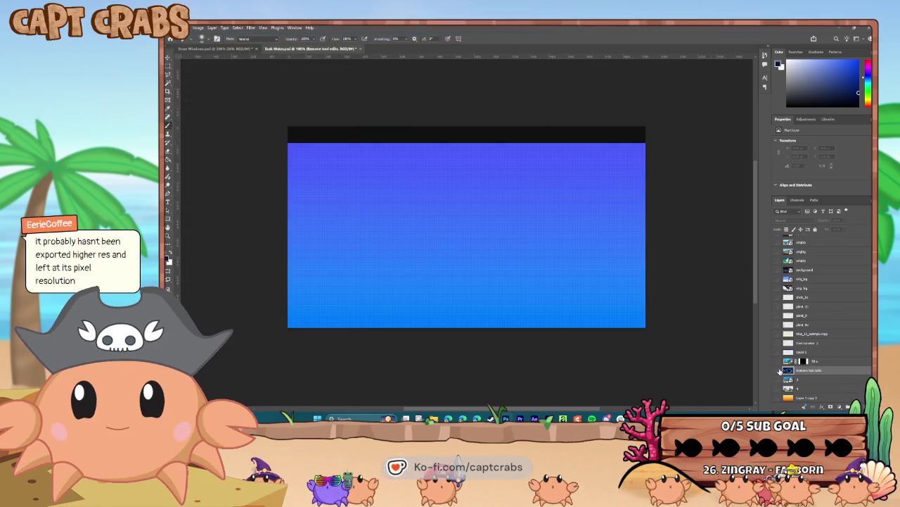
drag(176, 249, 333, 249)
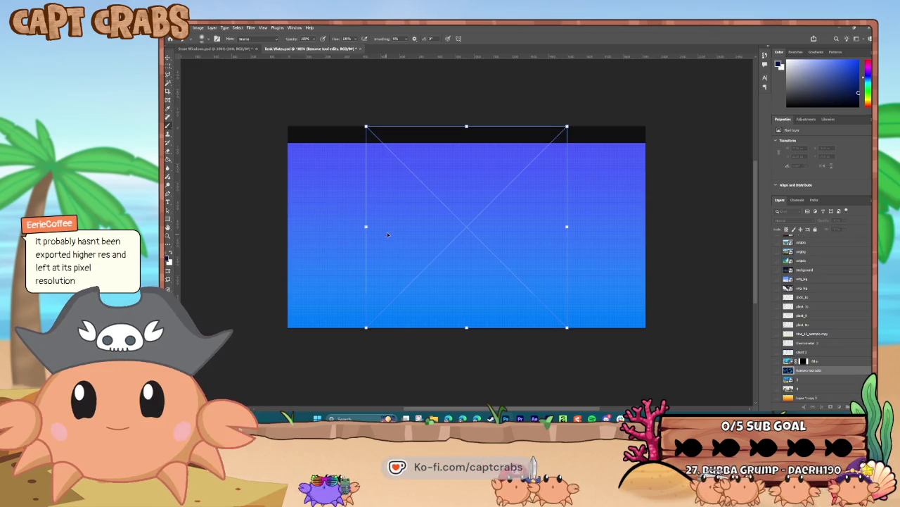
drag(567, 227, 641, 250)
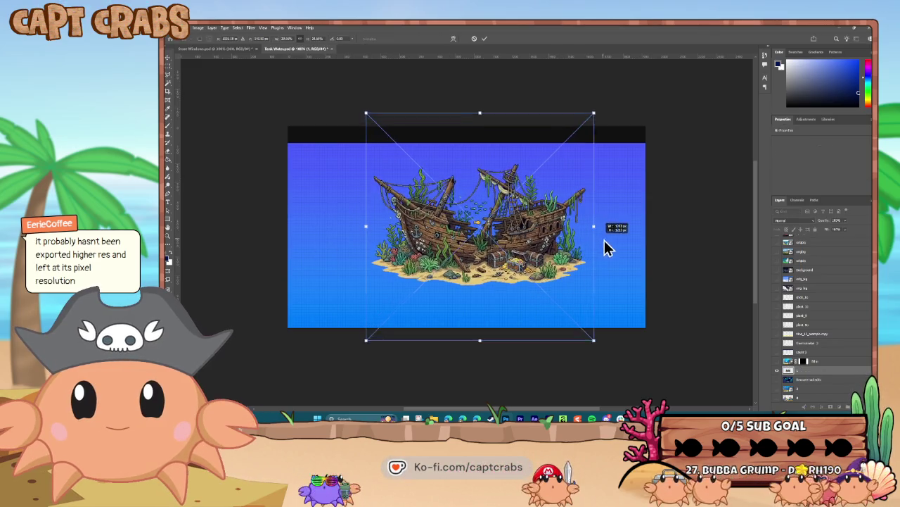
drag(366, 225, 296, 233)
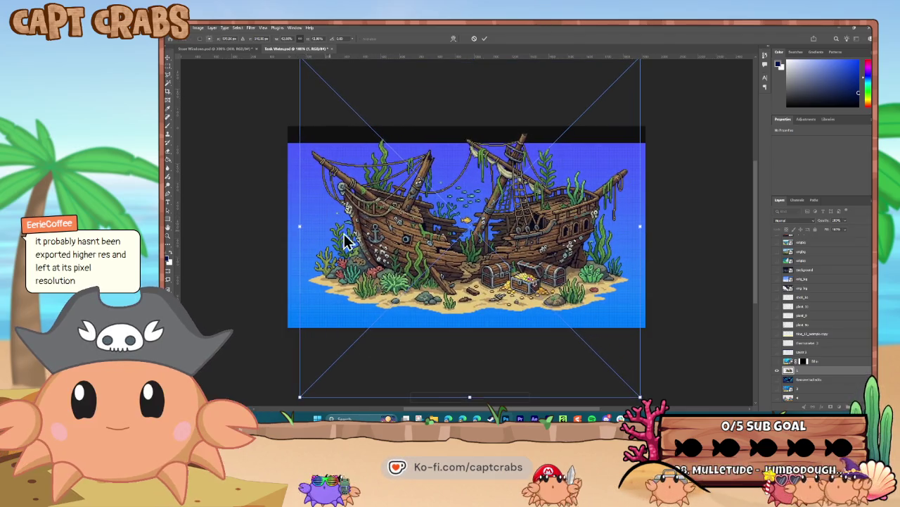
drag(370, 251, 373, 279)
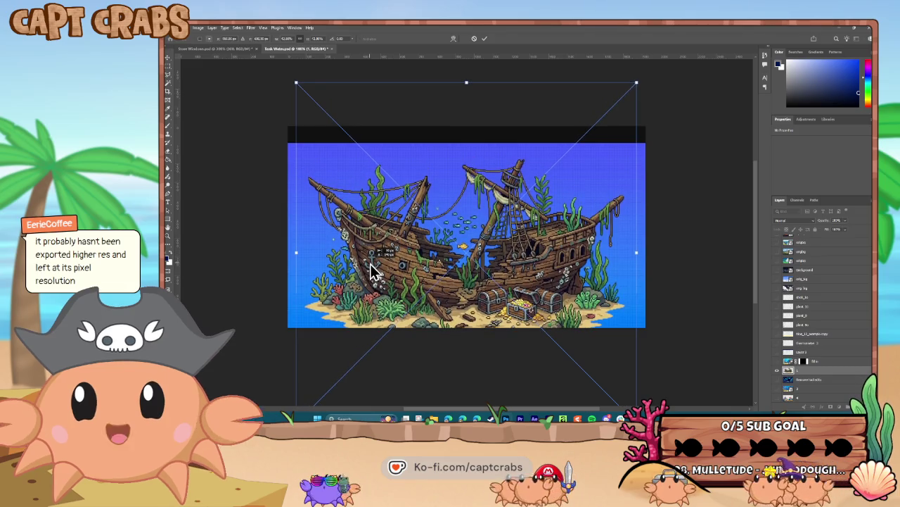
key(Return)
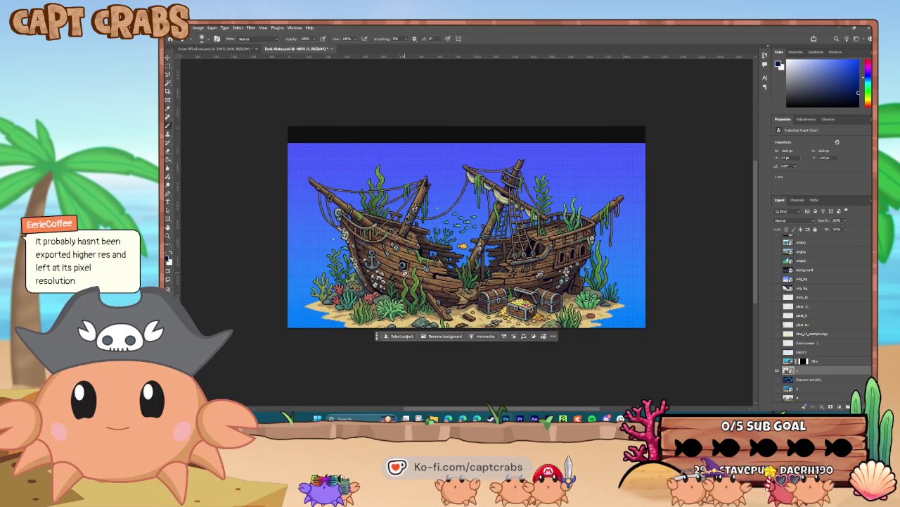
Step: Show the purple gradient backdrop instead of orange and add an empty layer above it
scroll(784, 354, down, 2)
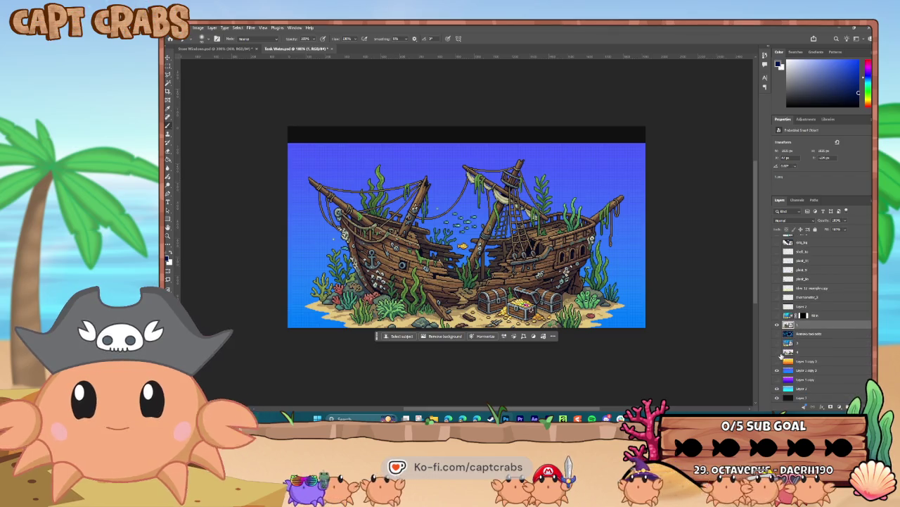
click(778, 361)
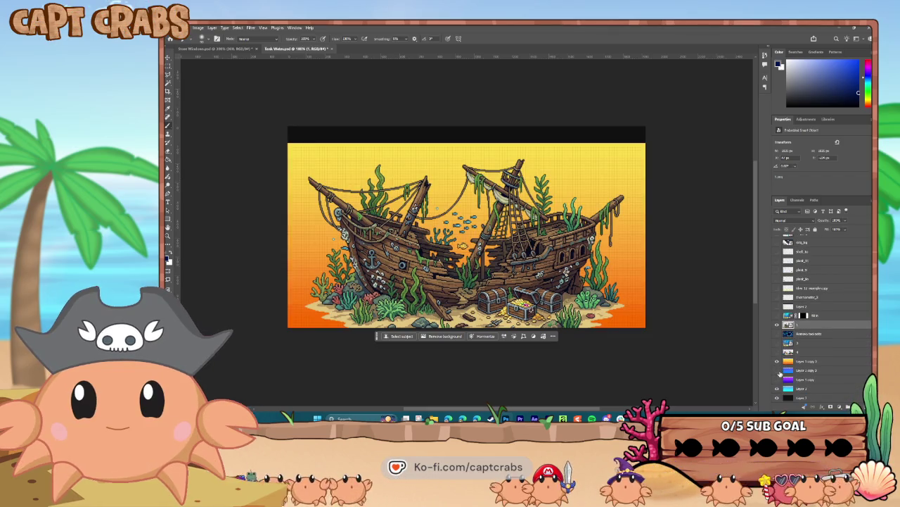
click(777, 361)
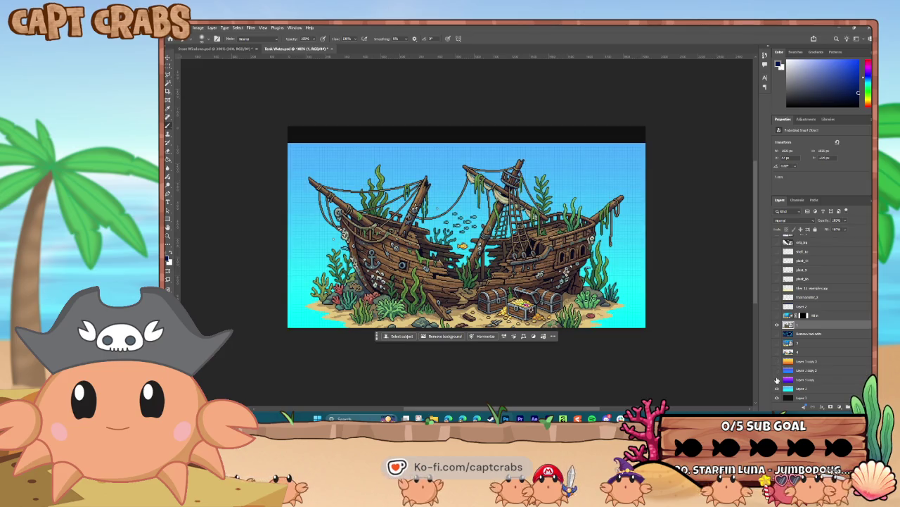
click(778, 380)
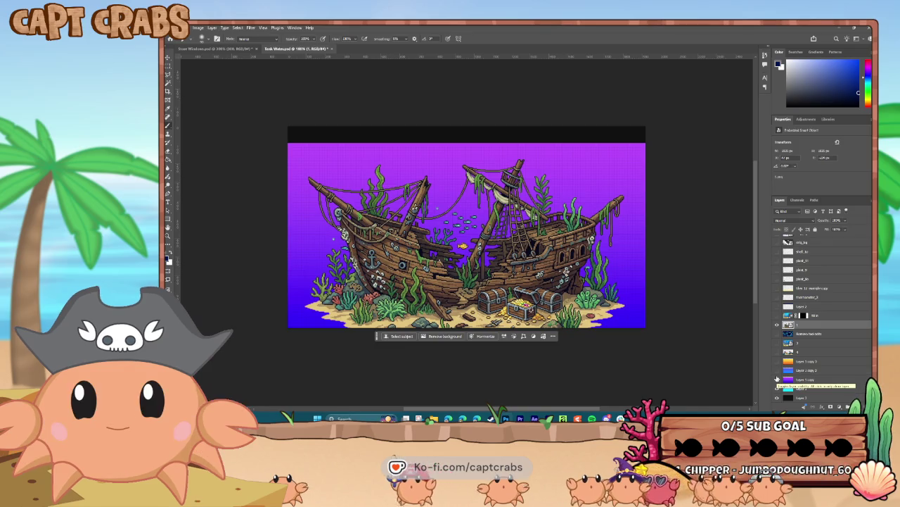
drag(777, 378, 778, 388)
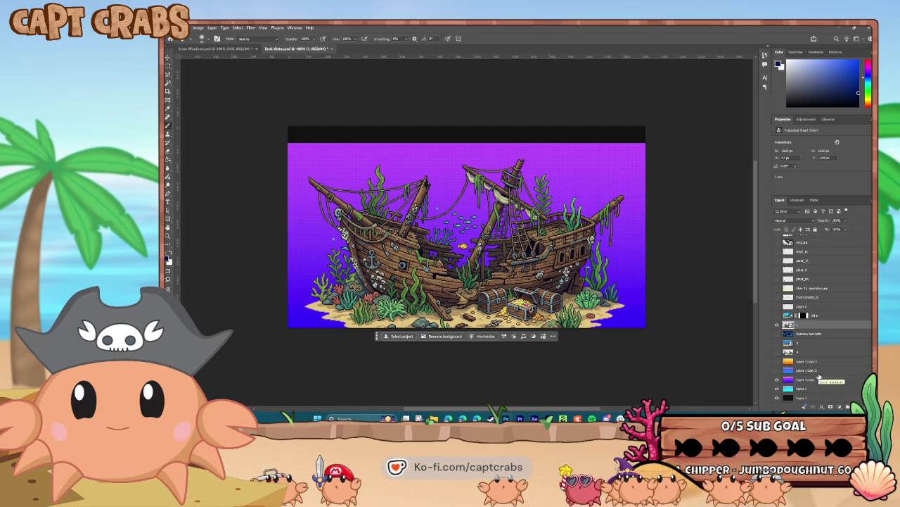
click(815, 380)
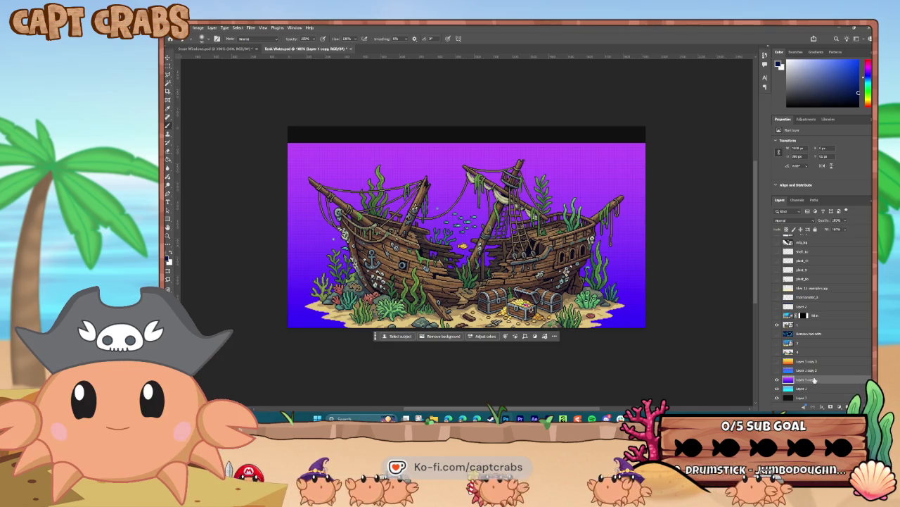
key(ctrl+shift+alt+n)
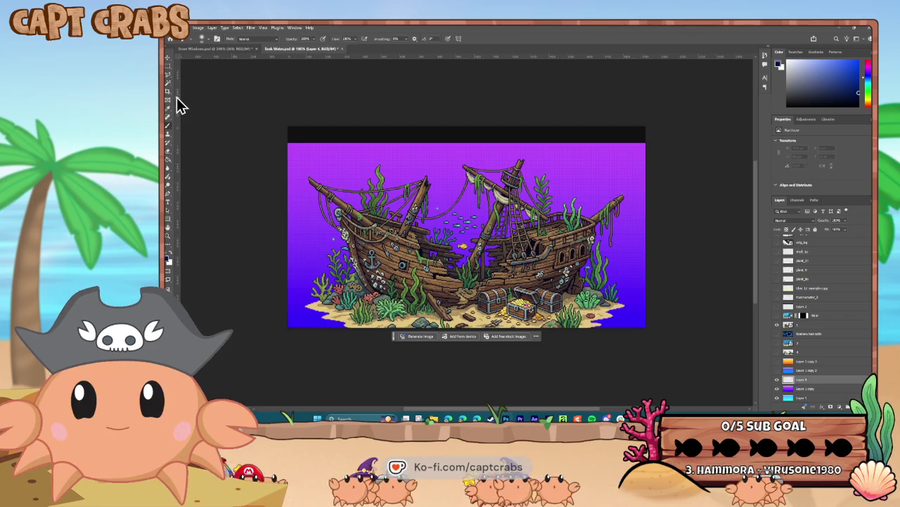
Step: Fill a strip along the canvas bottom with tan sand colour #e3c57d, then deselect
drag(261, 259, 303, 287)
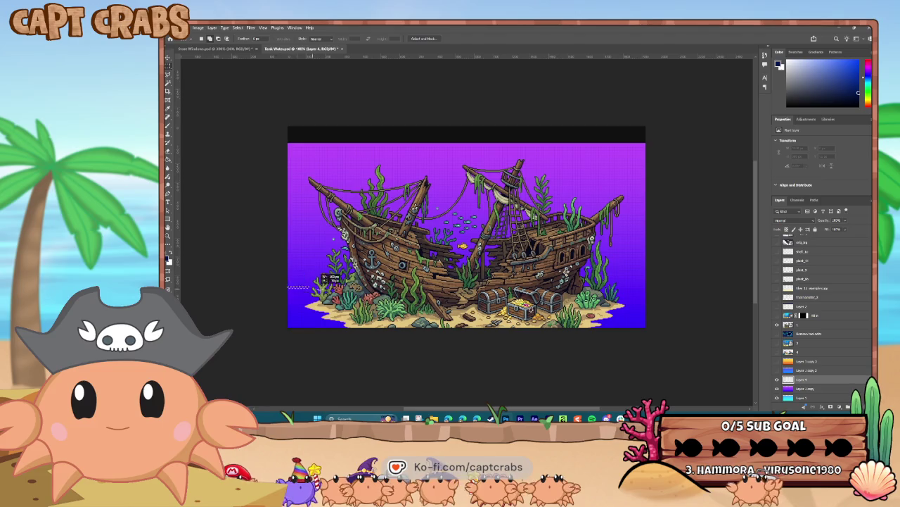
click(168, 259)
text(e3c57d)
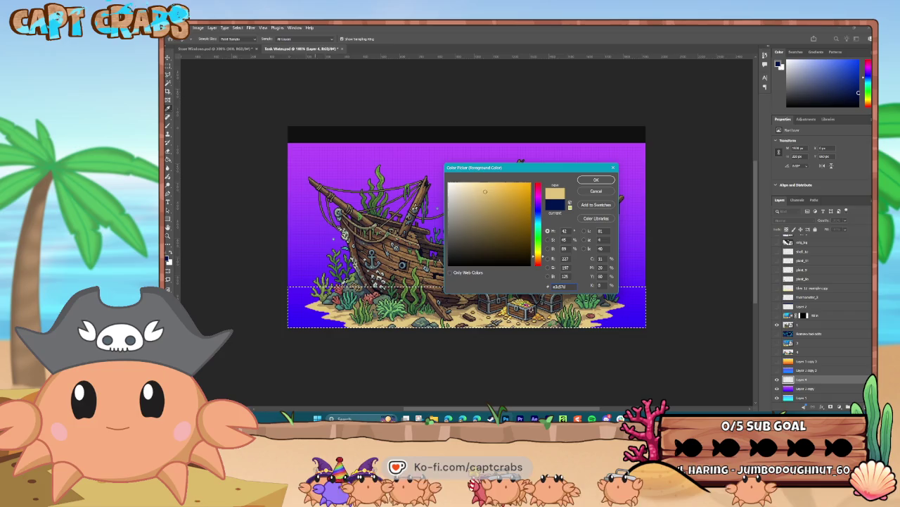
click(596, 181)
click(169, 172)
click(292, 309)
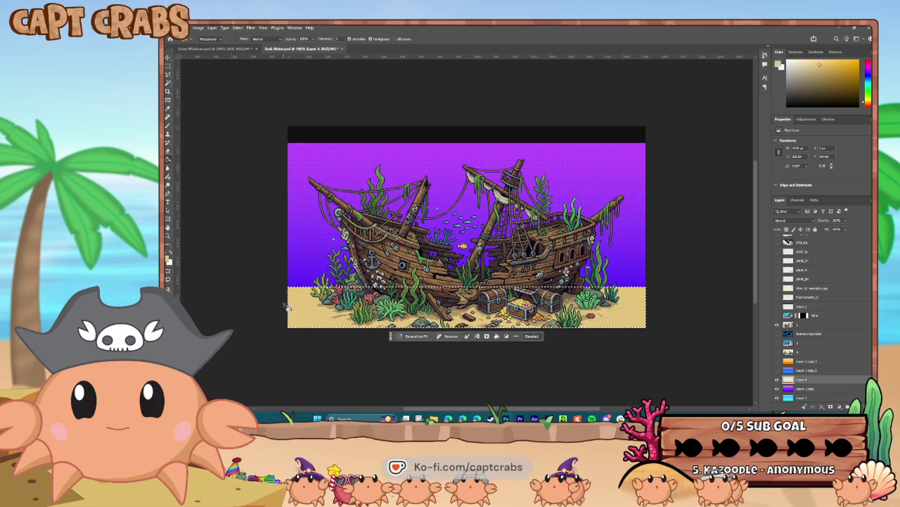
click(235, 27)
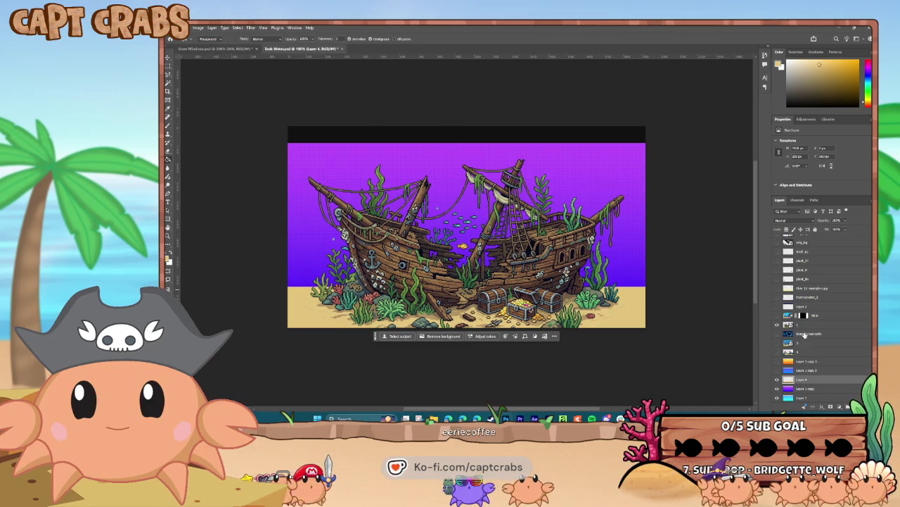
Step: Rasterize the generative-fill layer
click(808, 317)
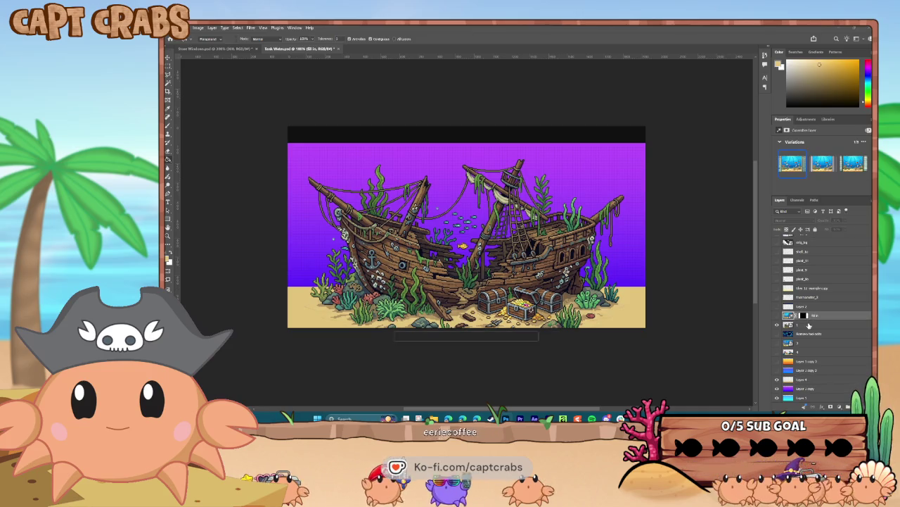
right_click(809, 326)
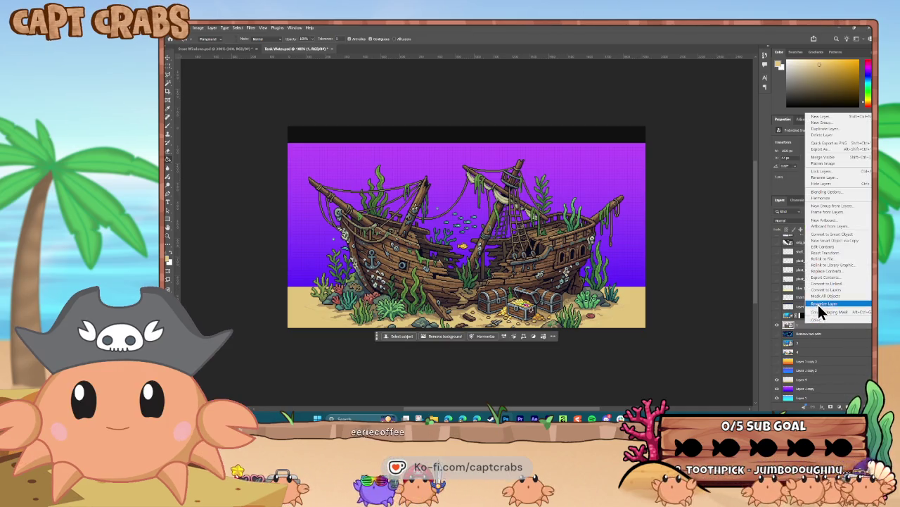
click(820, 305)
key(b)
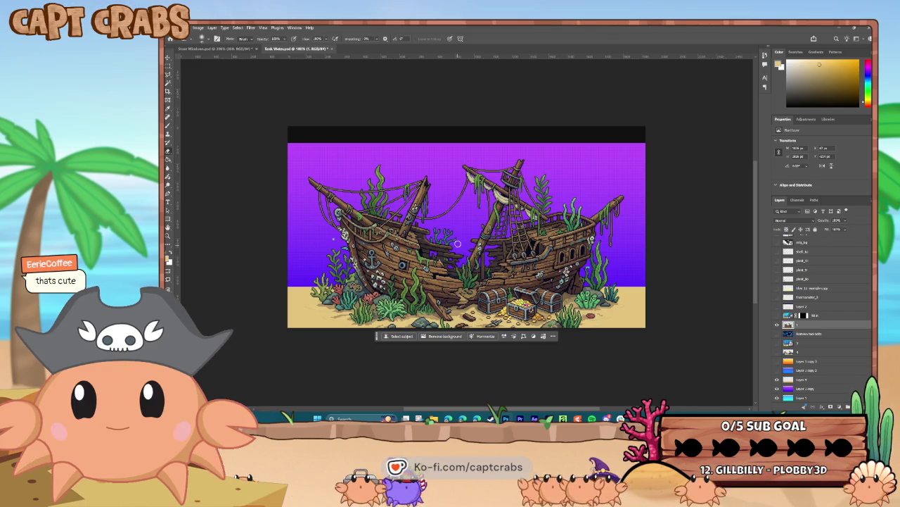
click(179, 28)
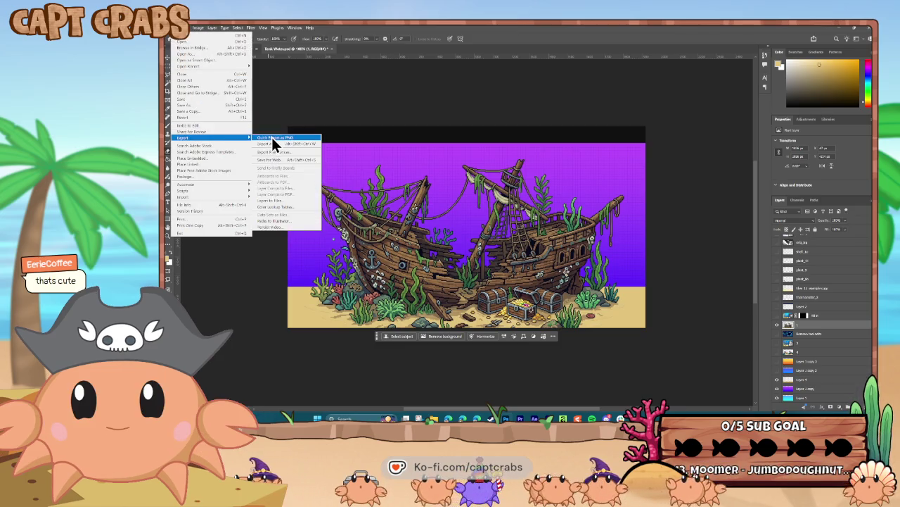
Step: Quick Export as PNG, overwriting tank_bg_06 in the _WORK folder
mouse_move(211, 138)
click(272, 137)
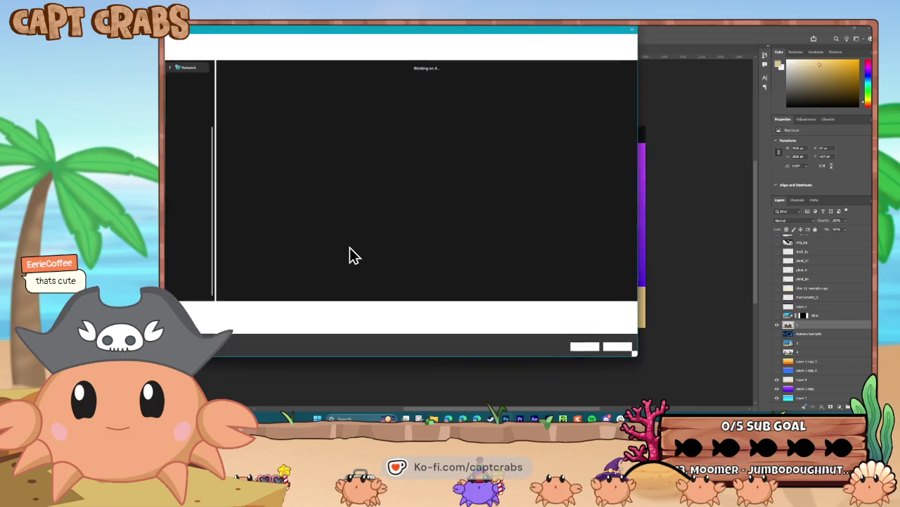
scroll(366, 243, down, 3)
scroll(376, 251, down, 5)
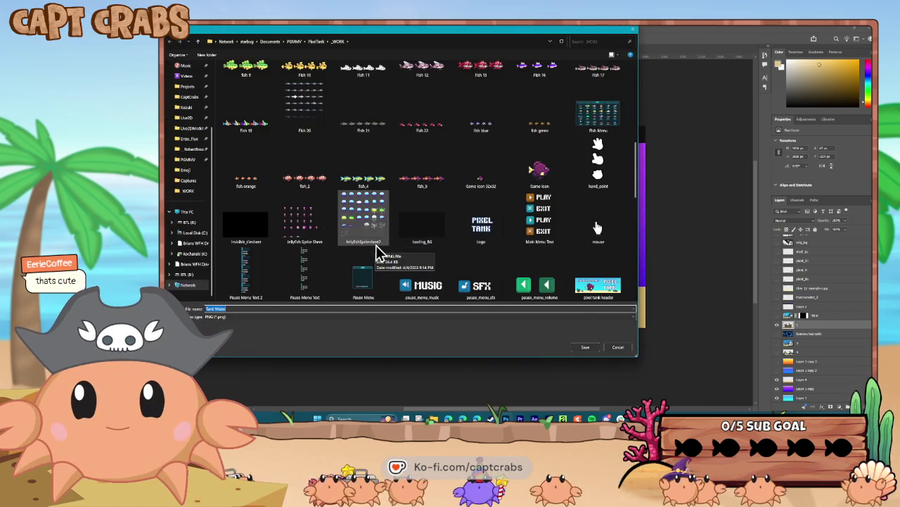
scroll(376, 252, down, 5)
scroll(377, 252, down, 5)
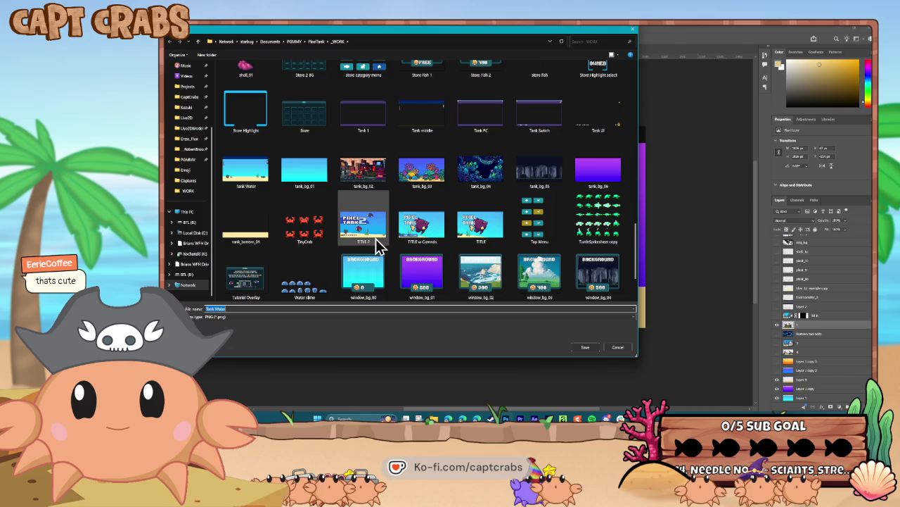
double_click(605, 168)
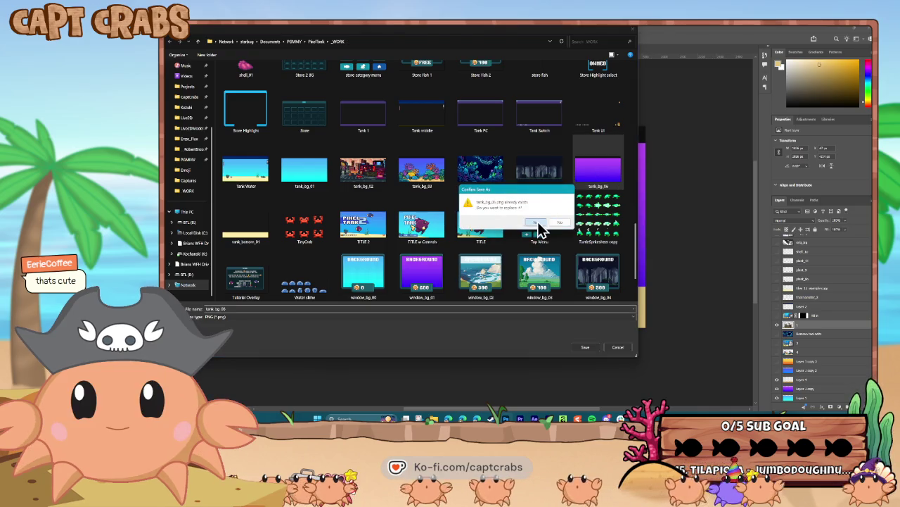
click(536, 223)
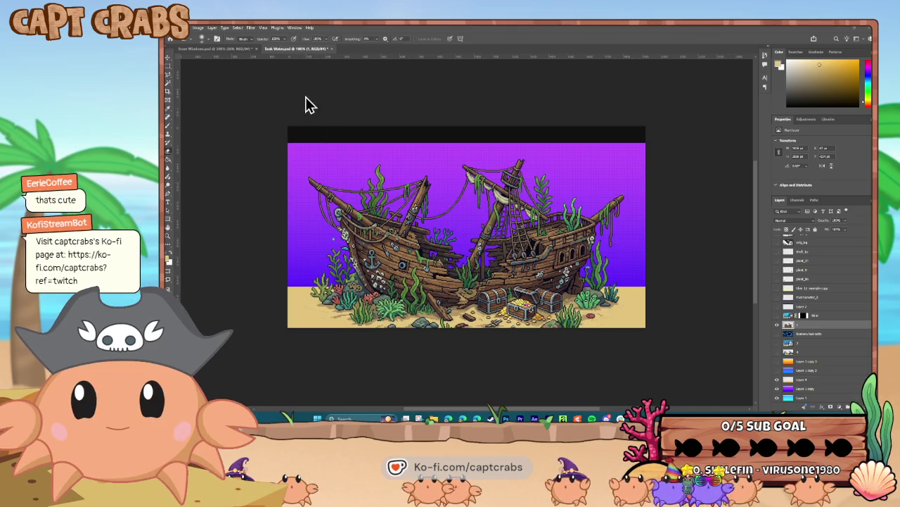
Step: In the Store Windows document, hide the sky and city scenes to reveal the purple gradient
click(225, 50)
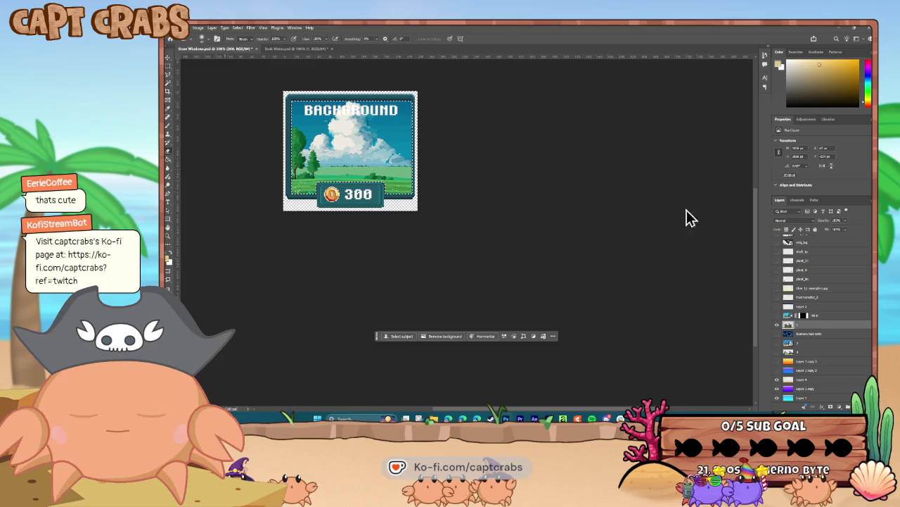
click(358, 194)
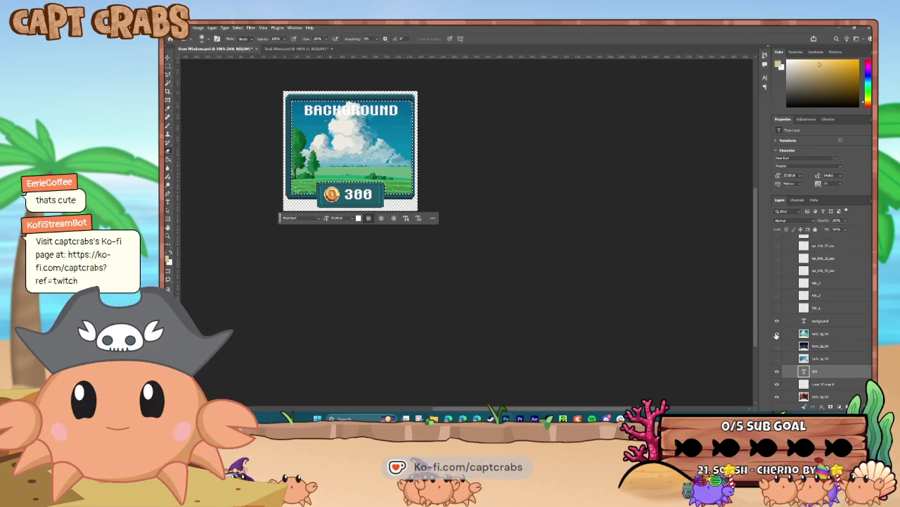
click(777, 335)
scroll(788, 349, down, 1)
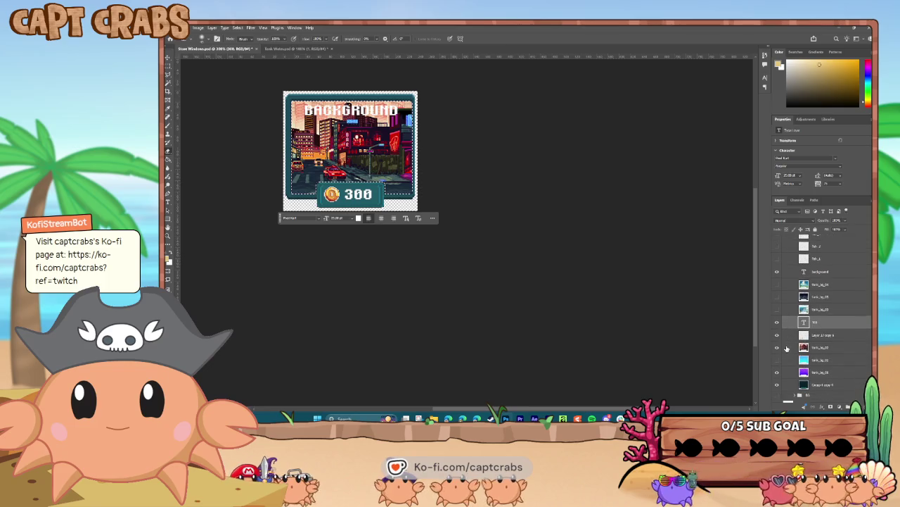
scroll(784, 349, down, 1)
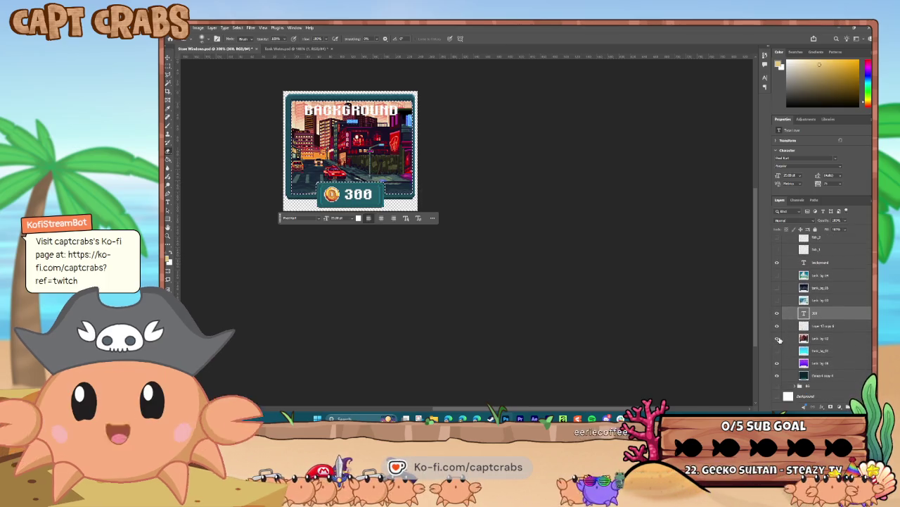
click(779, 339)
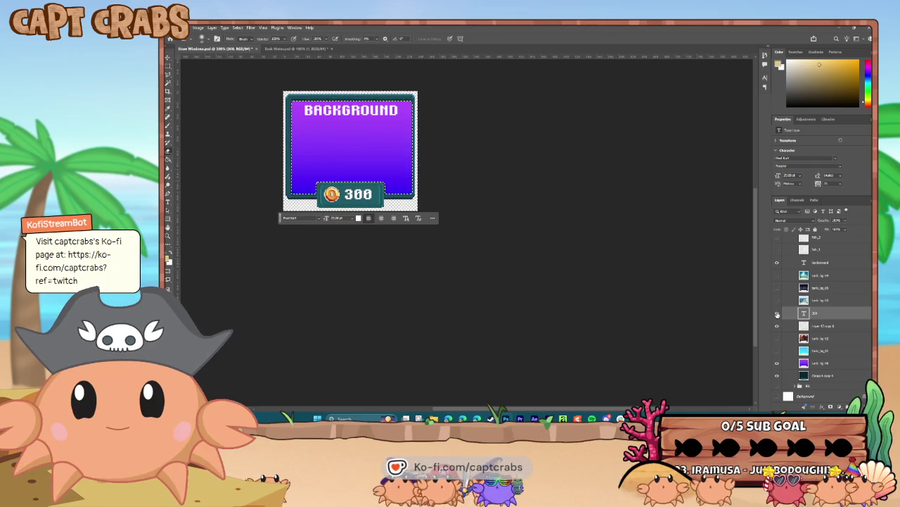
click(822, 338)
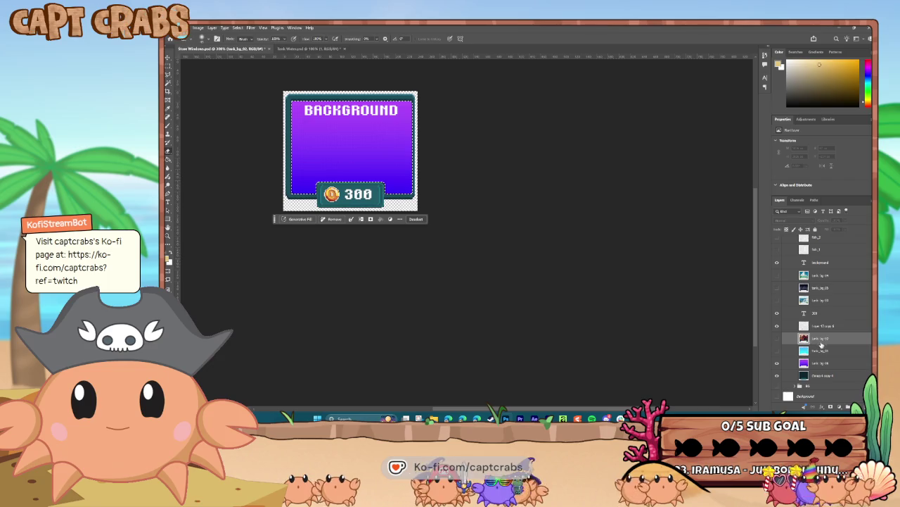
Step: Edit the price text from 300 to 200 and bring in the shipwreck image
click(167, 202)
click(348, 194)
text(200)
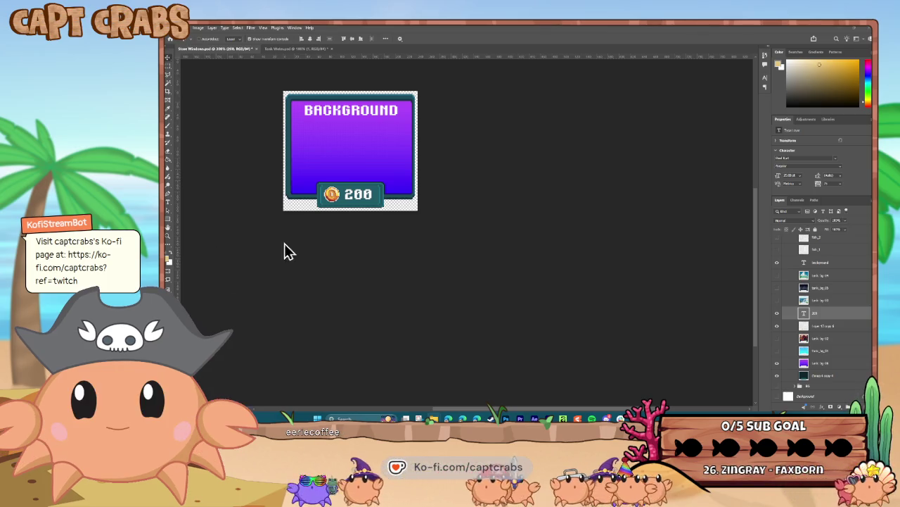
drag(237, 275, 310, 158)
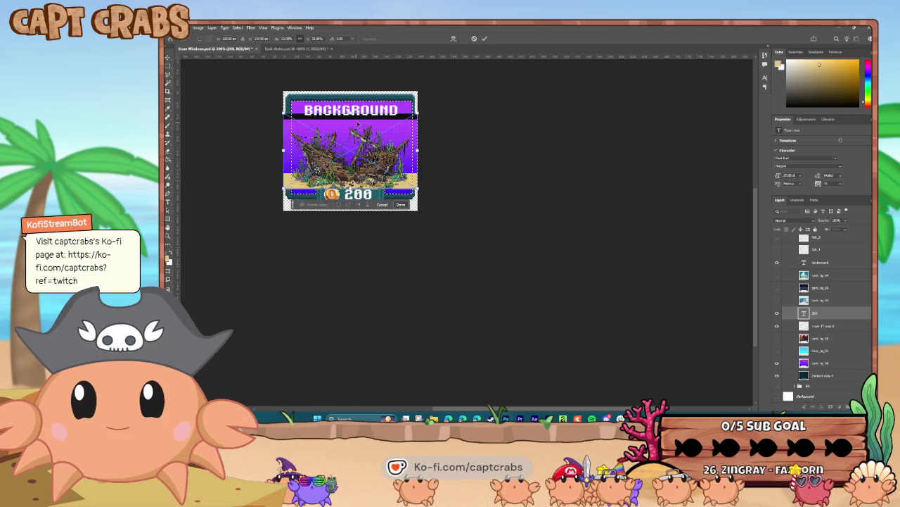
Step: Scale the shipwreck image to cover the window, rasterize it and trim it to the canvas
drag(351, 116, 347, 92)
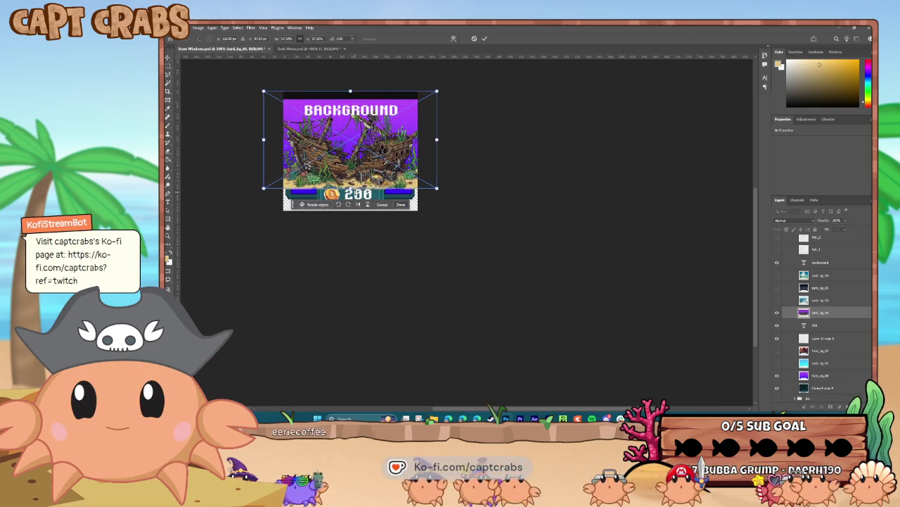
drag(354, 192, 356, 203)
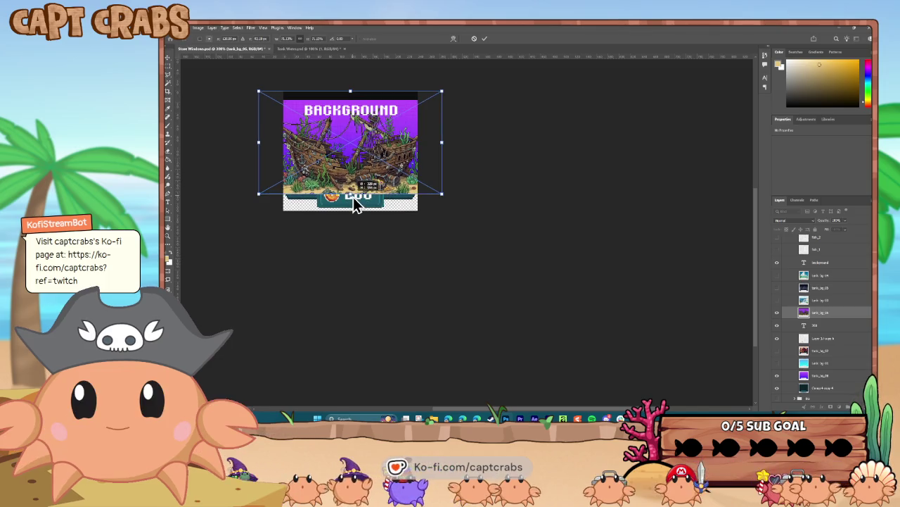
key(Return)
right_click(826, 309)
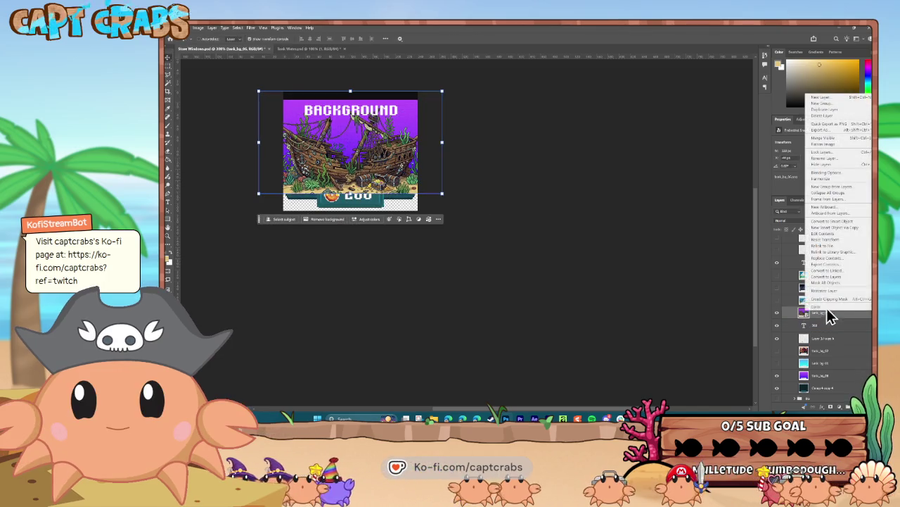
click(833, 289)
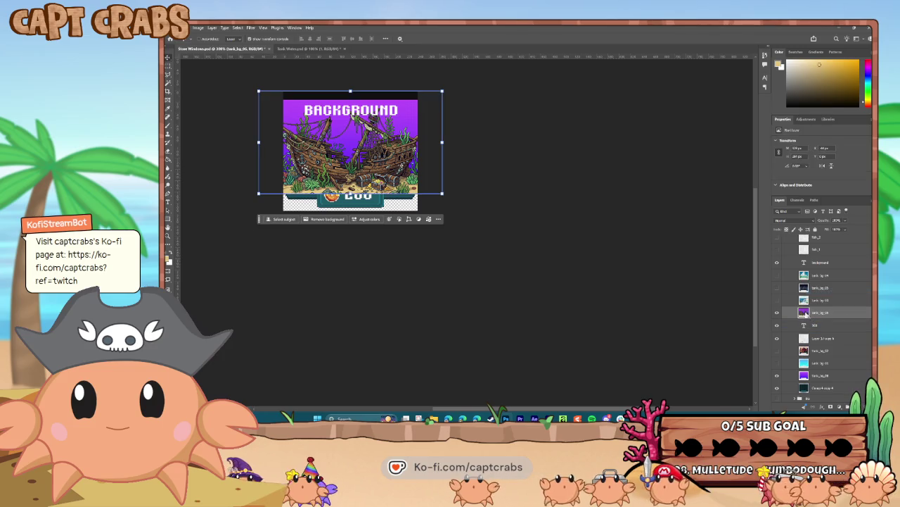
ctrl+click(804, 311)
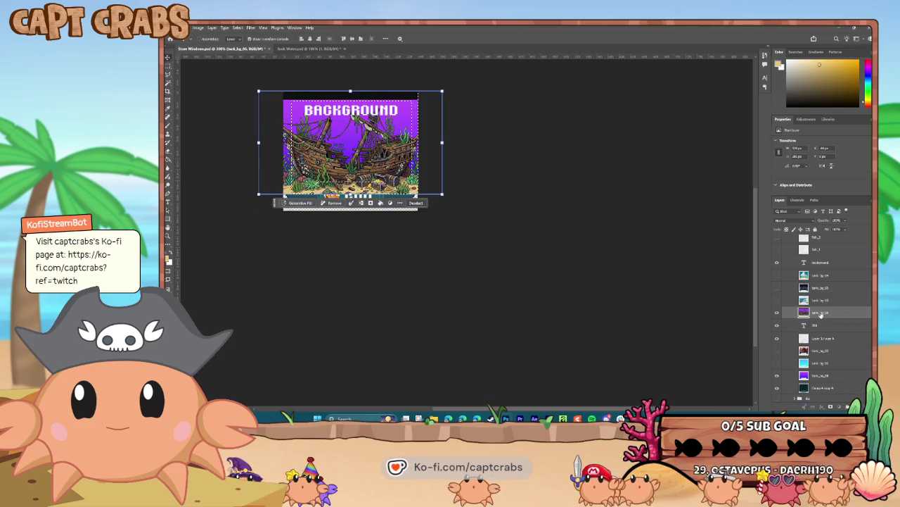
click(237, 28)
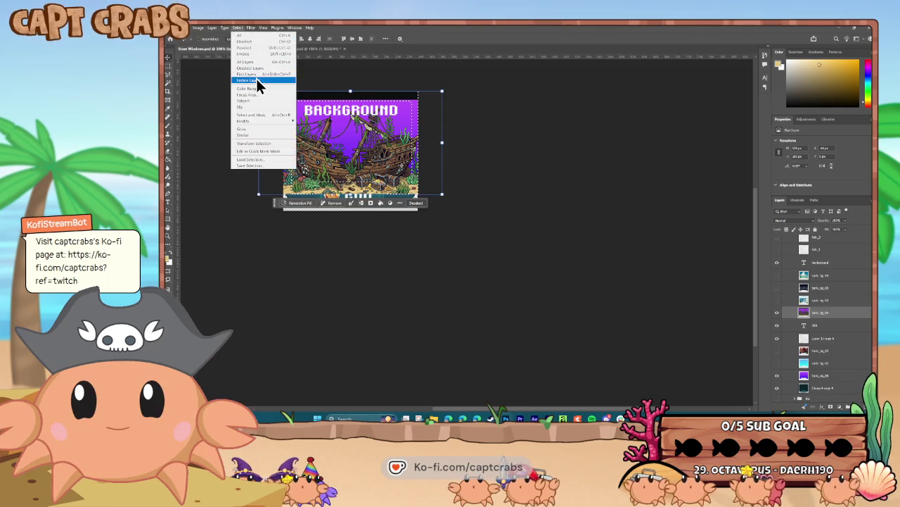
click(257, 54)
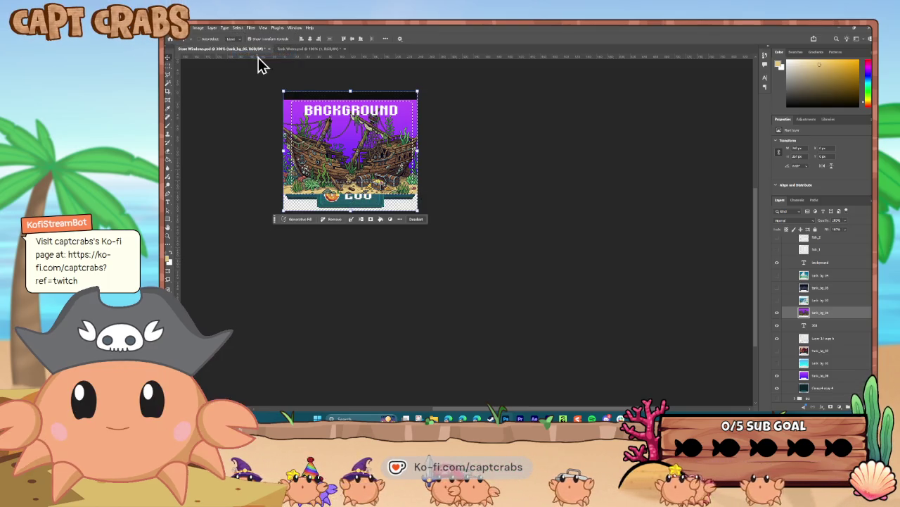
click(239, 30)
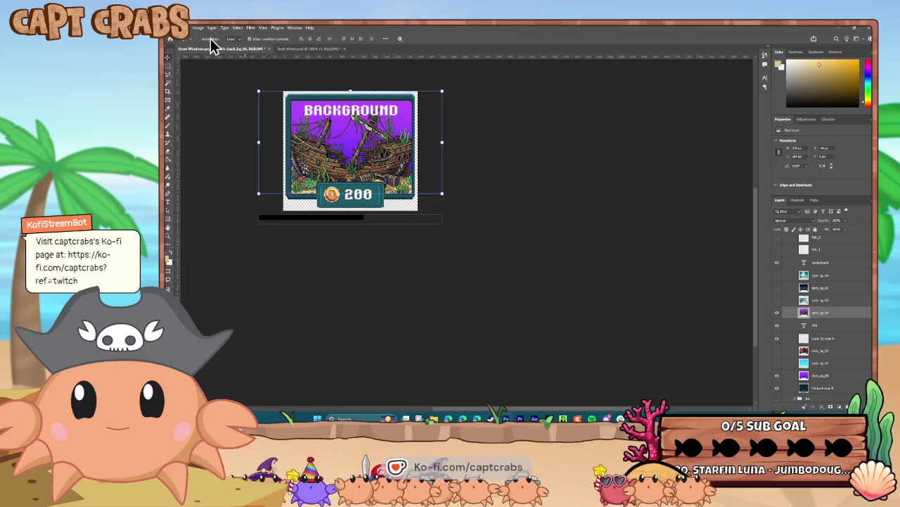
Step: Quick-export the shipwreck card as PNG, overwriting window_bg_01.png
click(176, 28)
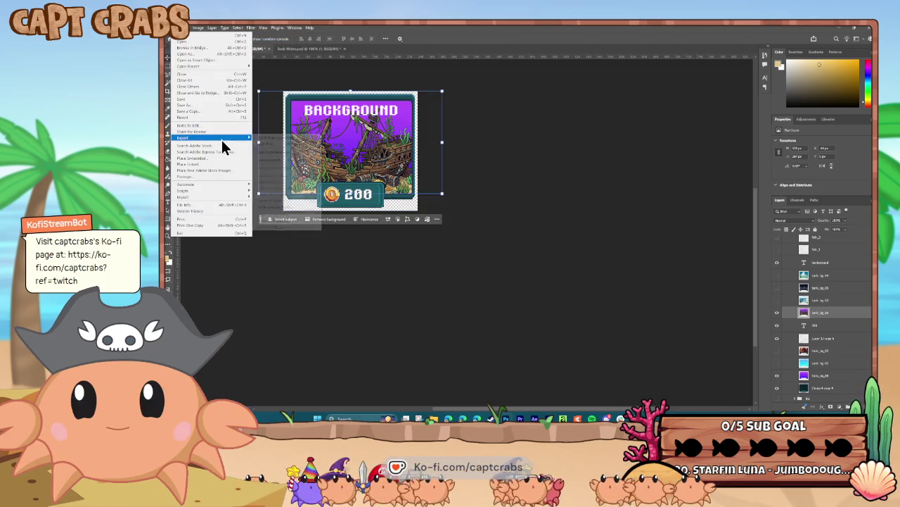
click(274, 138)
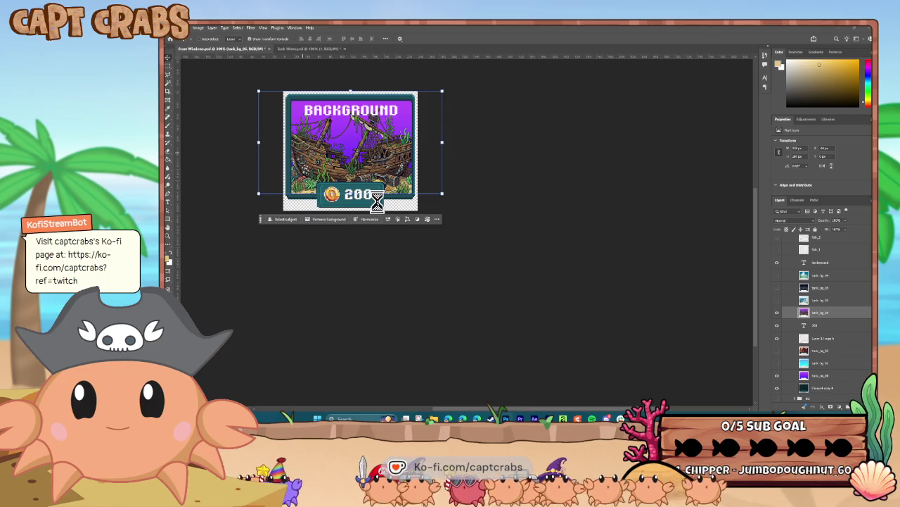
scroll(475, 278, down, 5)
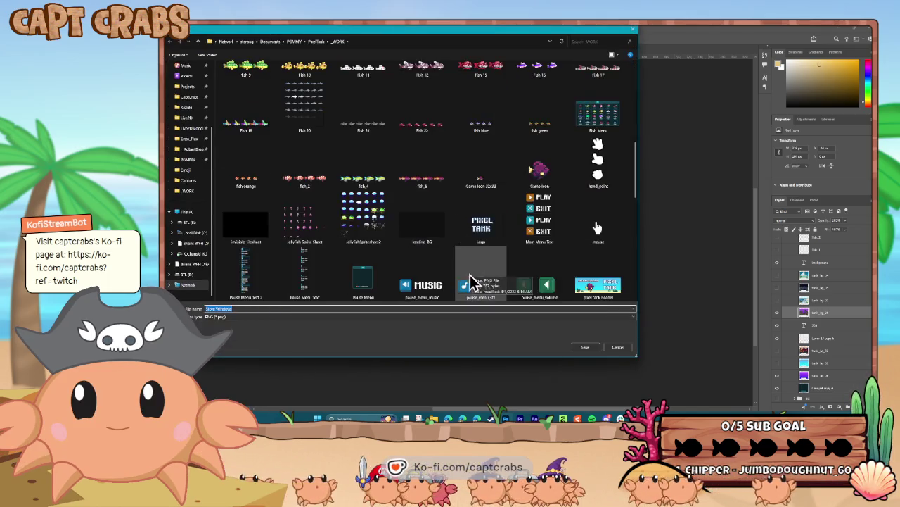
scroll(470, 281, down, 5)
double_click(424, 224)
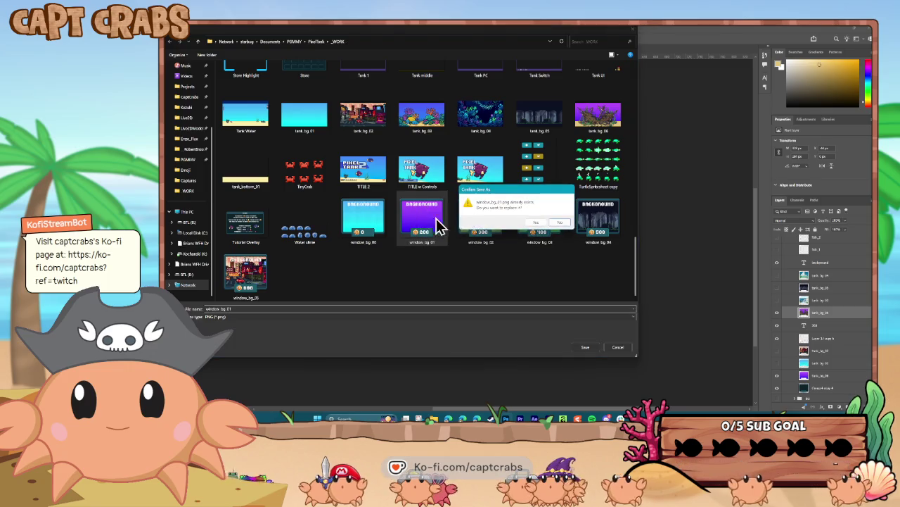
click(534, 222)
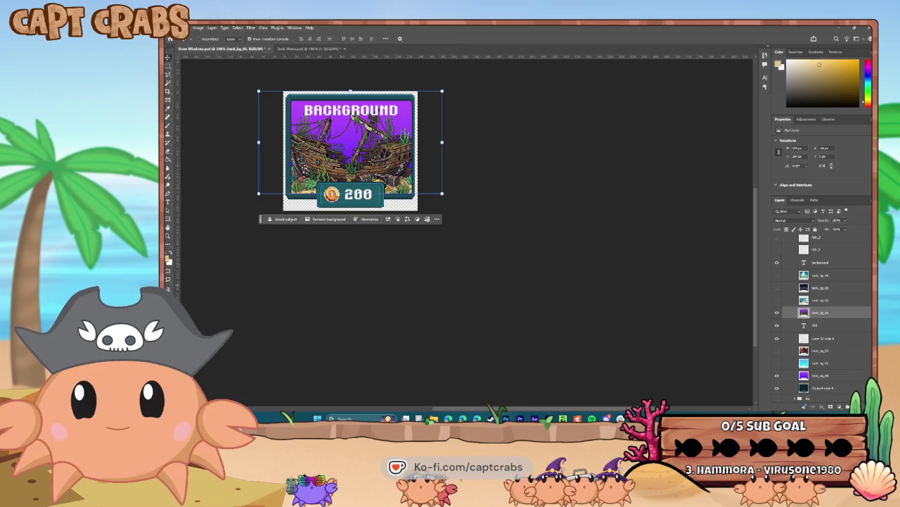
Step: Place the coral reef image, scale it over the window, rasterize it and trim it to the canvas
drag(346, 138, 347, 91)
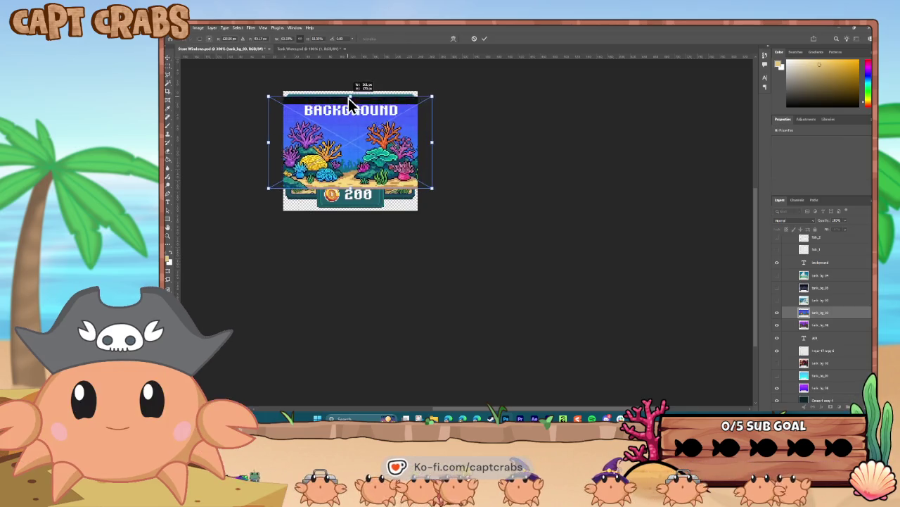
mouse_move(351, 187)
mouse_down()
mouse_move(354, 199)
mouse_move(347, 177)
mouse_up()
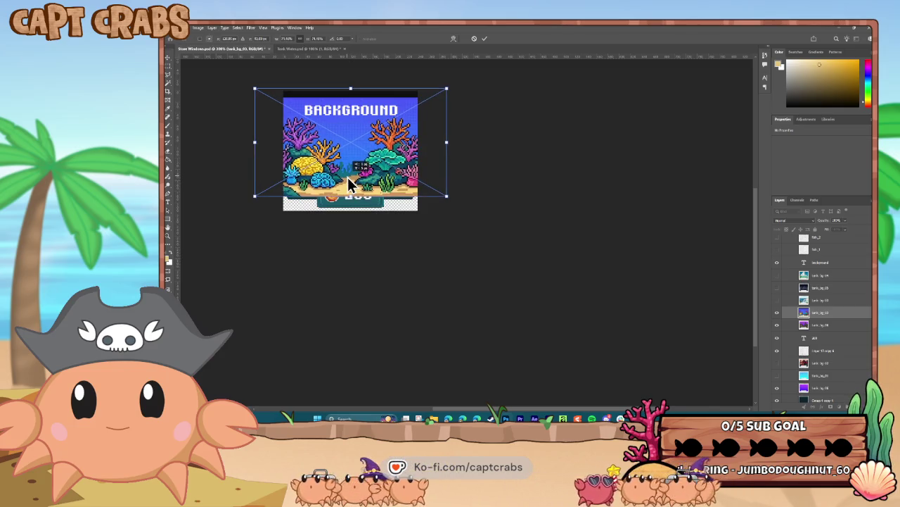
key(Return)
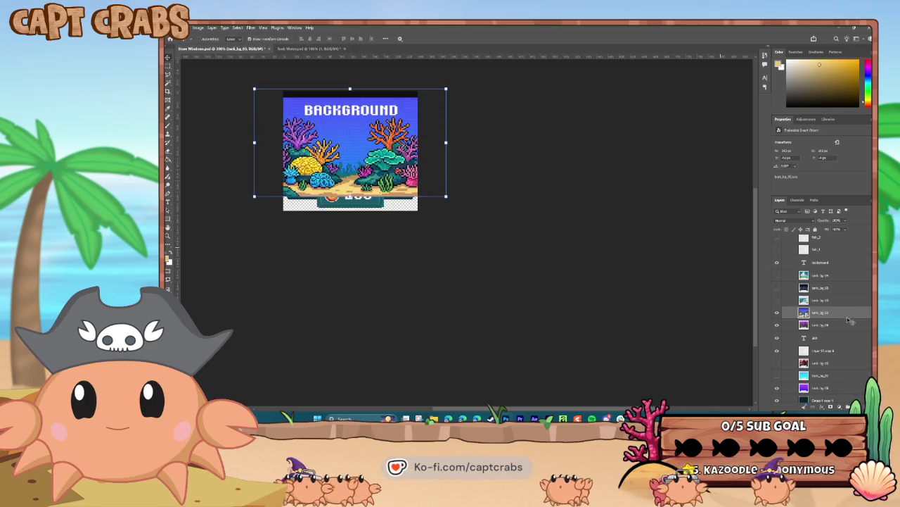
right_click(829, 313)
click(825, 291)
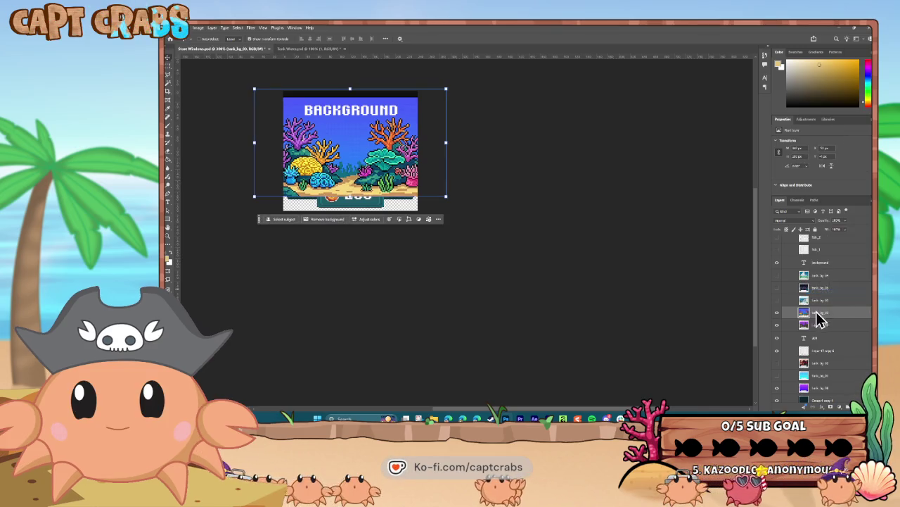
ctrl+click(804, 325)
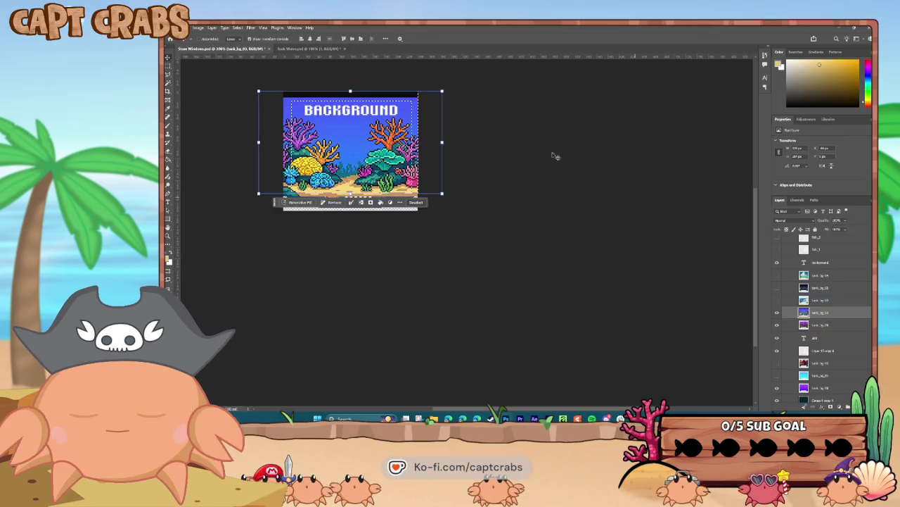
click(235, 28)
click(251, 55)
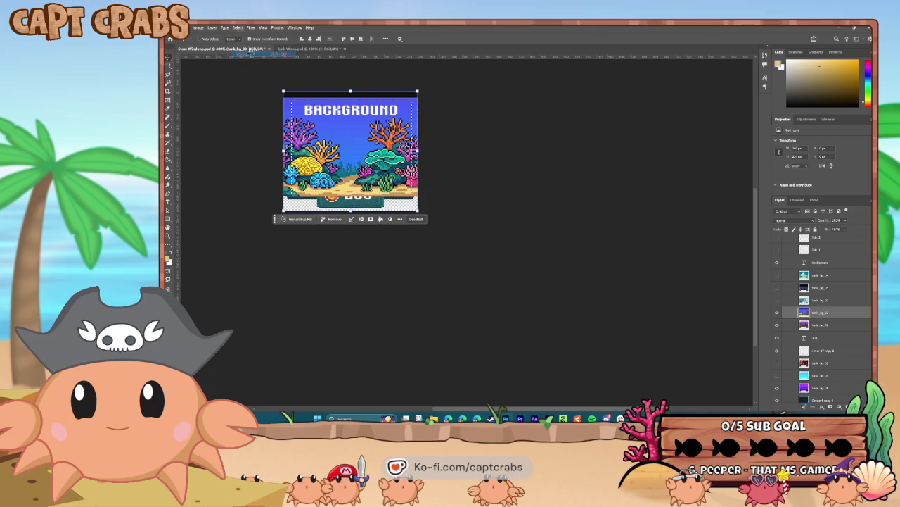
click(240, 28)
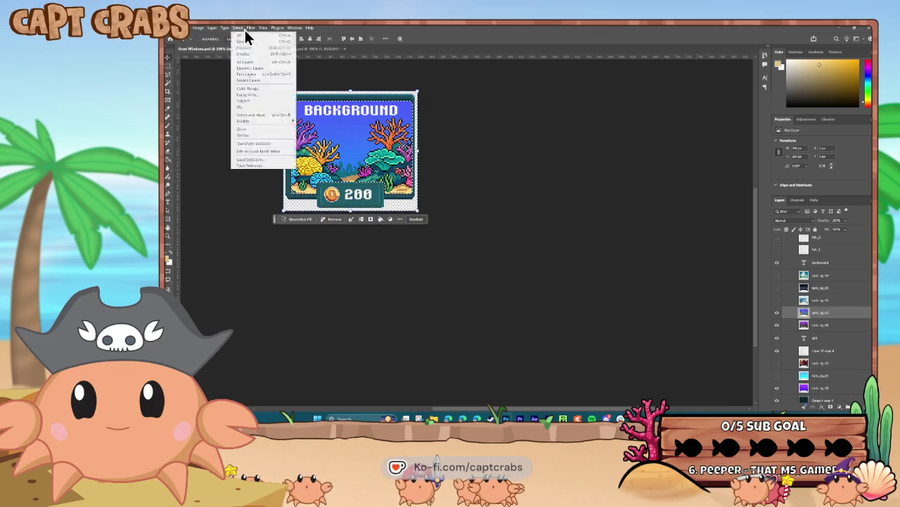
click(246, 43)
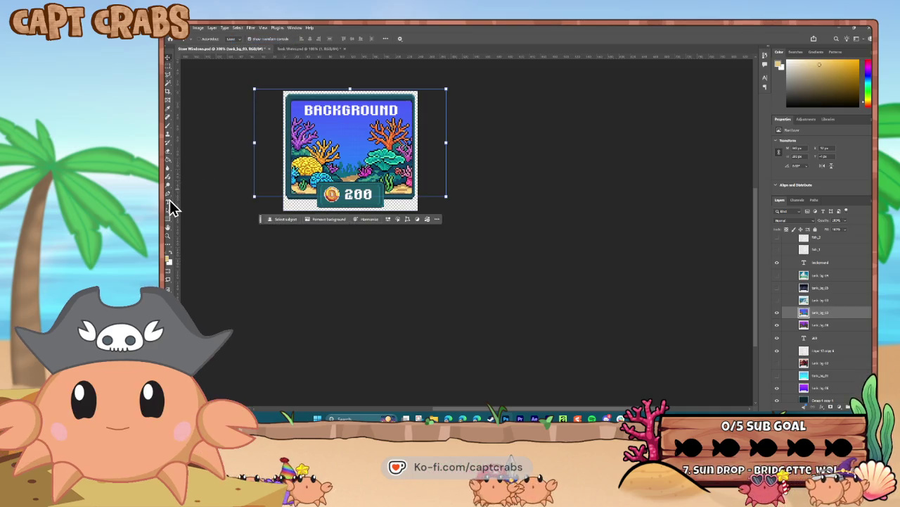
Step: Edit the price text and export the coral card as PNG, overwriting window_bg_02.png
key(alt+bracketleft)
key(alt+bracketleft)
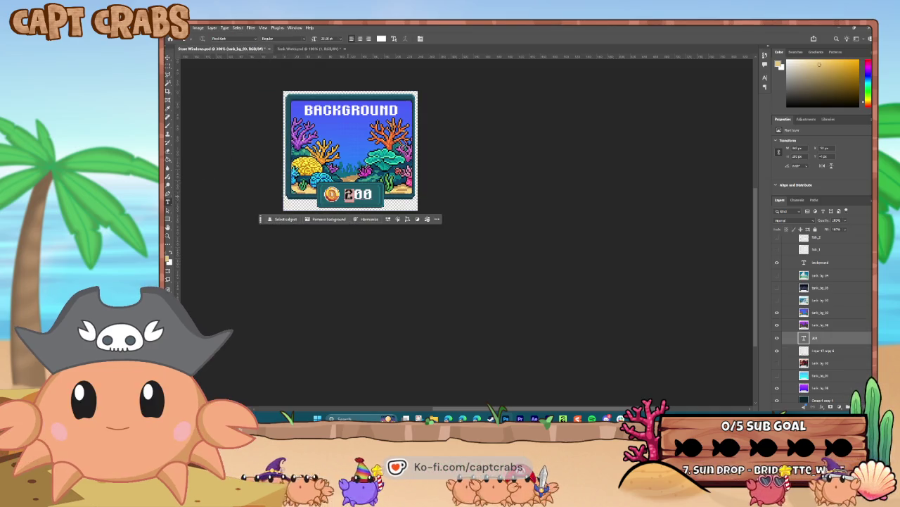
click(349, 194)
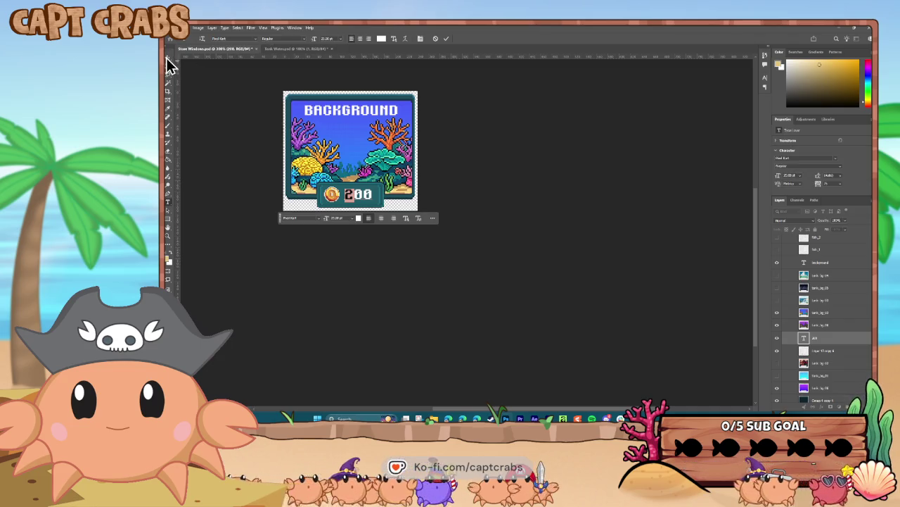
click(176, 28)
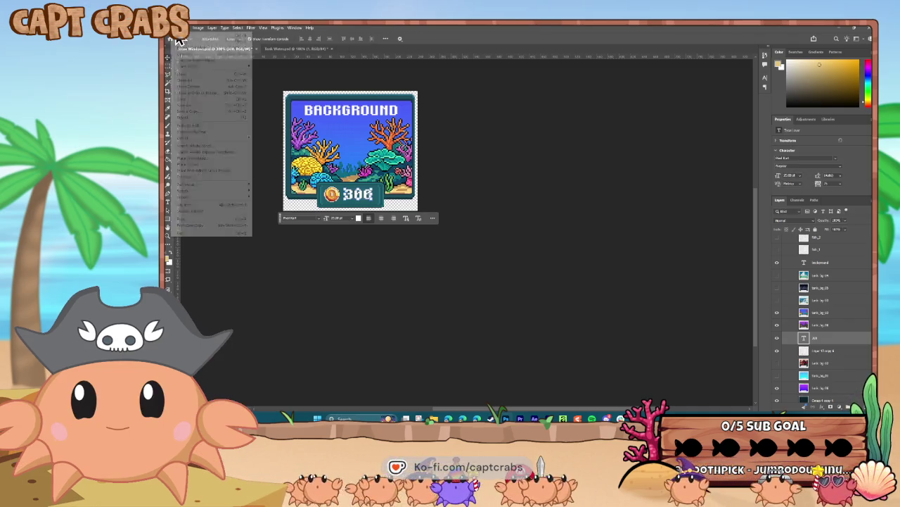
click(270, 138)
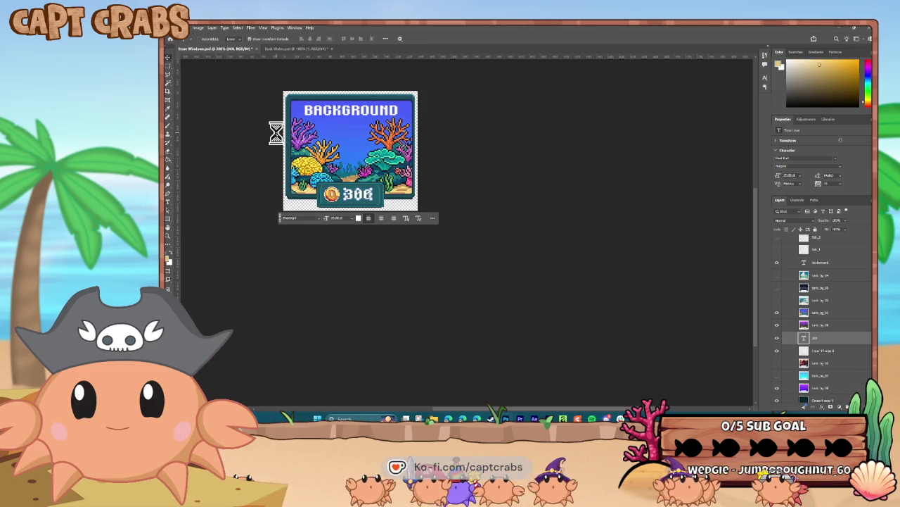
scroll(301, 171, down, 5)
scroll(362, 157, down, 3)
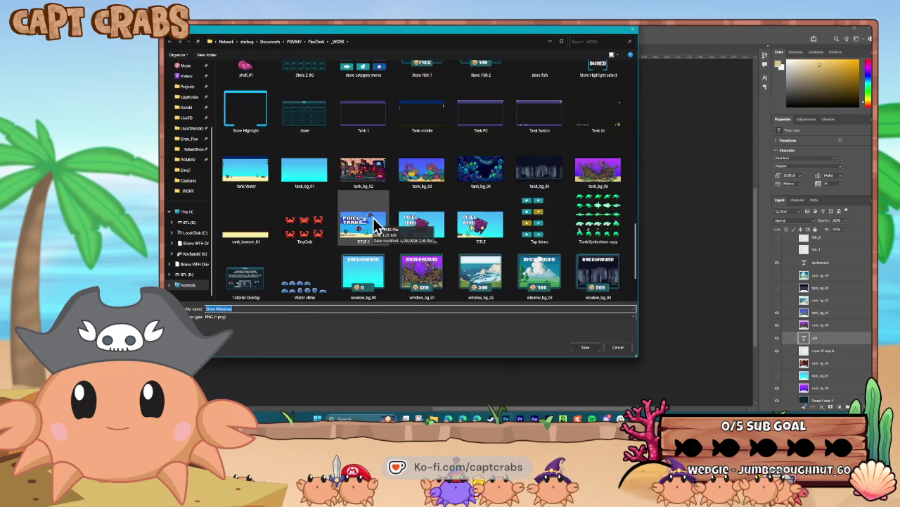
scroll(373, 227, down, 2)
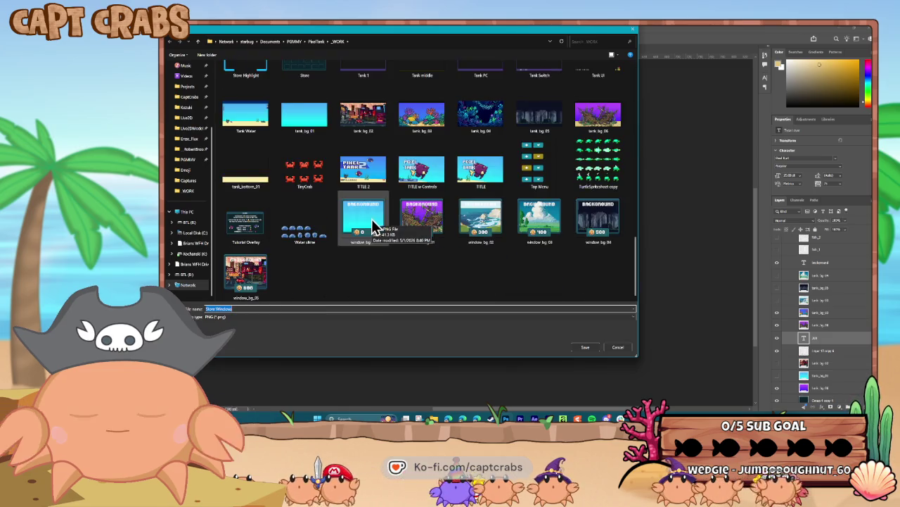
double_click(485, 218)
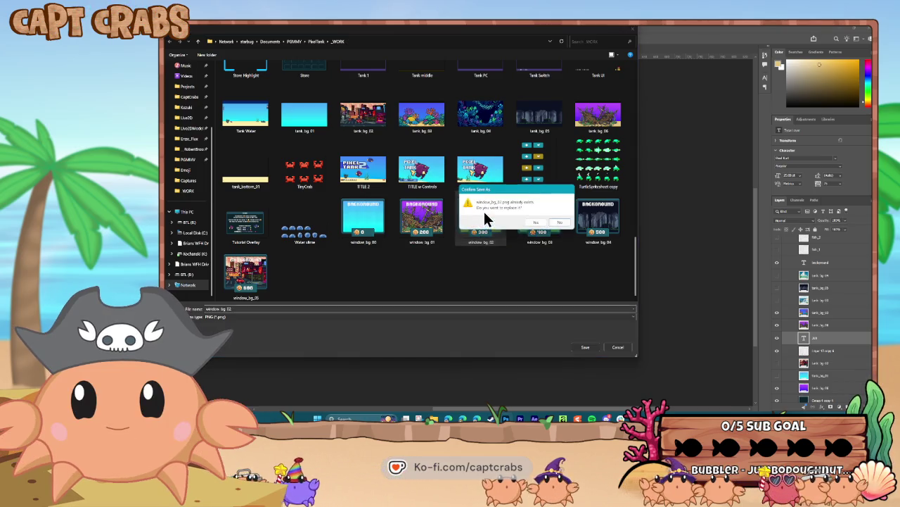
click(535, 223)
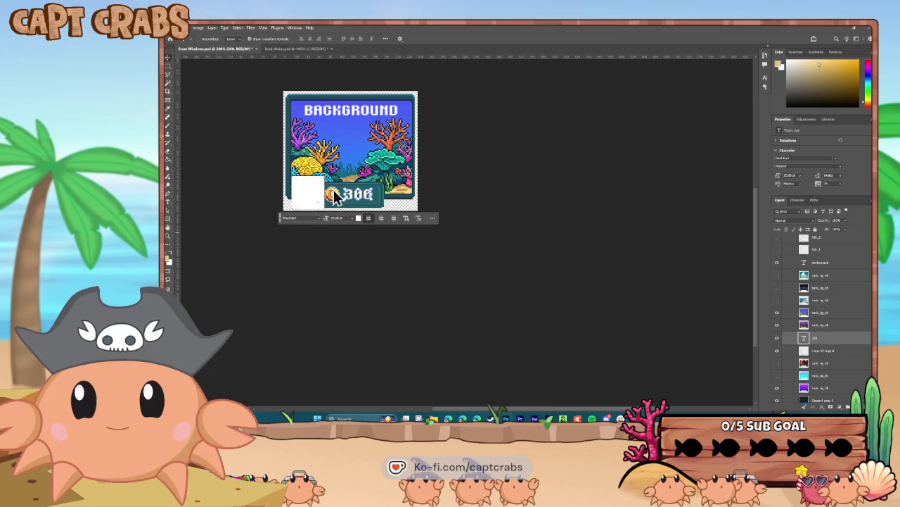
Step: Scale the background scene layer with Ctrl+T to fill the window frame
click(355, 125)
key(ctrl+t)
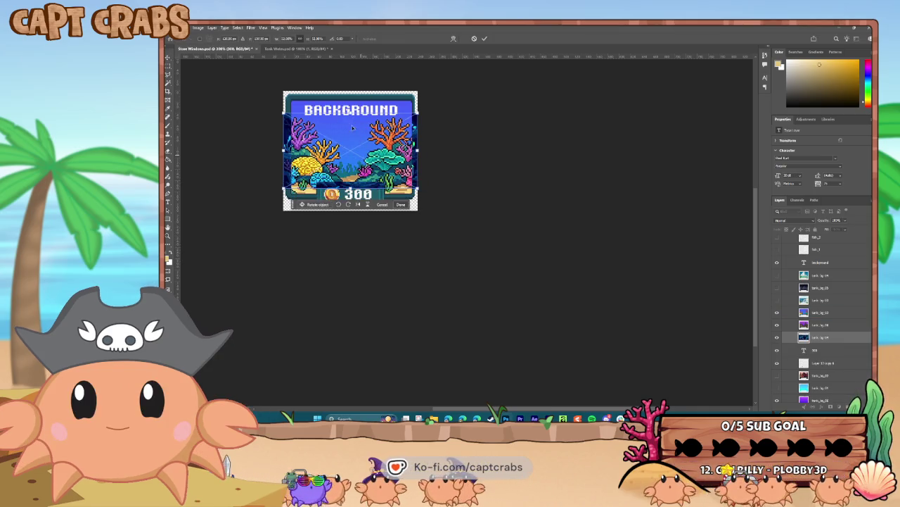
drag(353, 111, 356, 99)
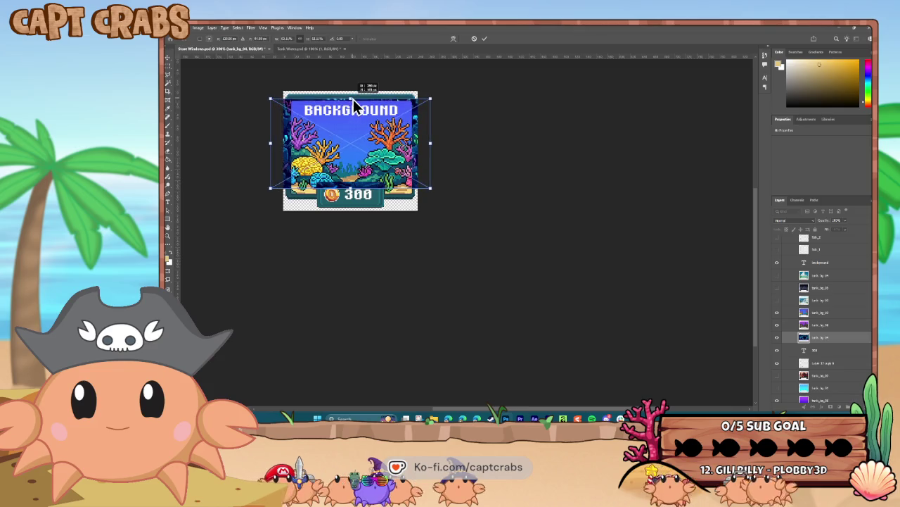
drag(350, 189, 355, 200)
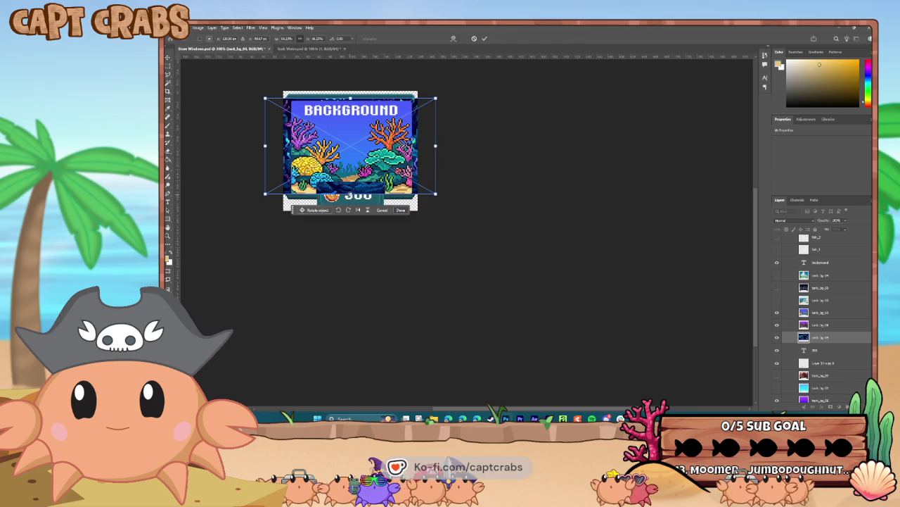
key(Return)
click(780, 313)
Step: Hide the coral layers, rasterize the cave layer and trim its selection to the canvas
click(777, 313)
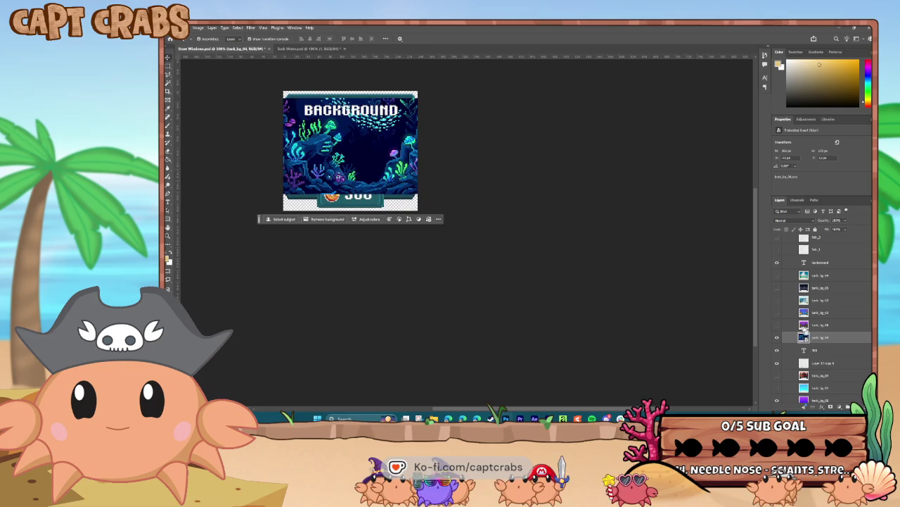
ctrl+click(803, 337)
right_click(823, 342)
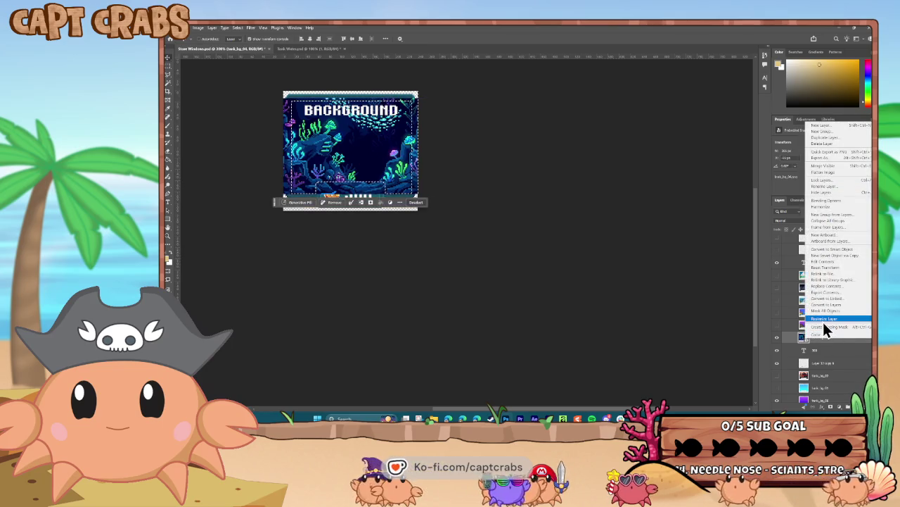
click(824, 321)
click(240, 28)
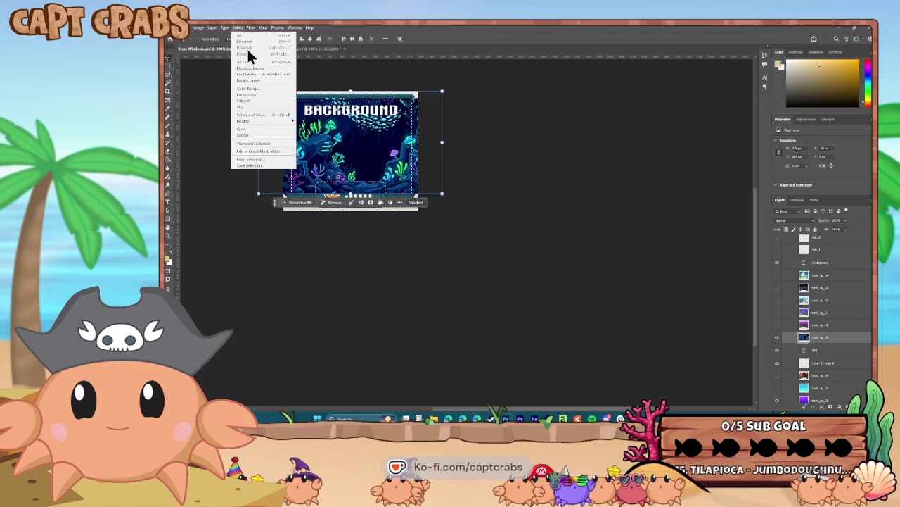
click(251, 54)
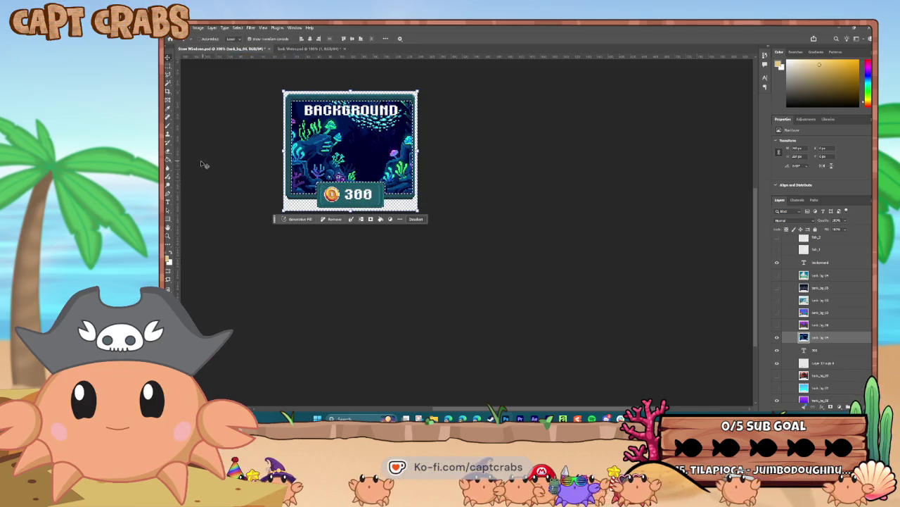
Step: Change the price label to 400 and export the cave card as PNG, overwriting window_bg_03.png
click(169, 203)
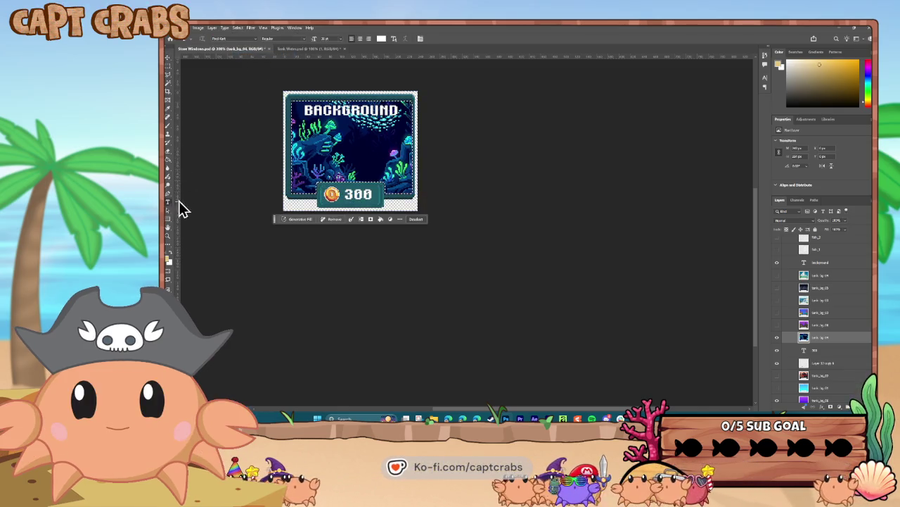
click(348, 195)
text(400)
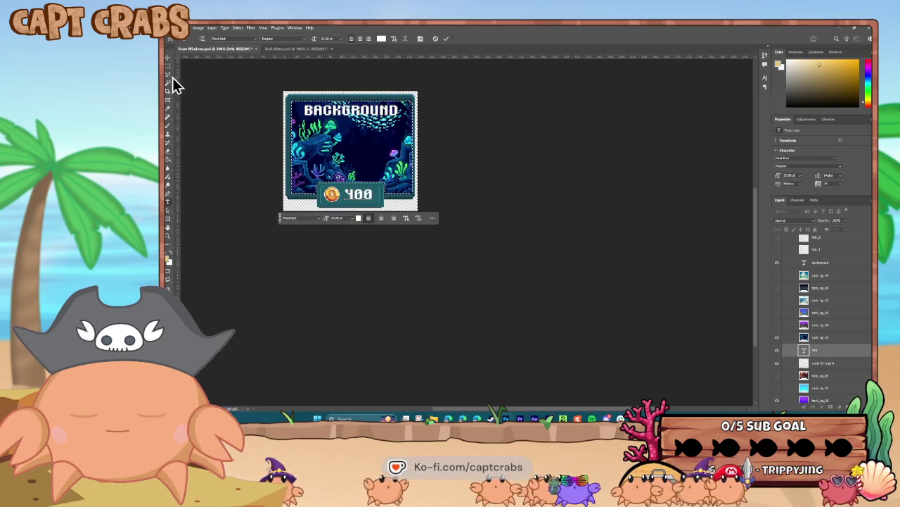
click(178, 27)
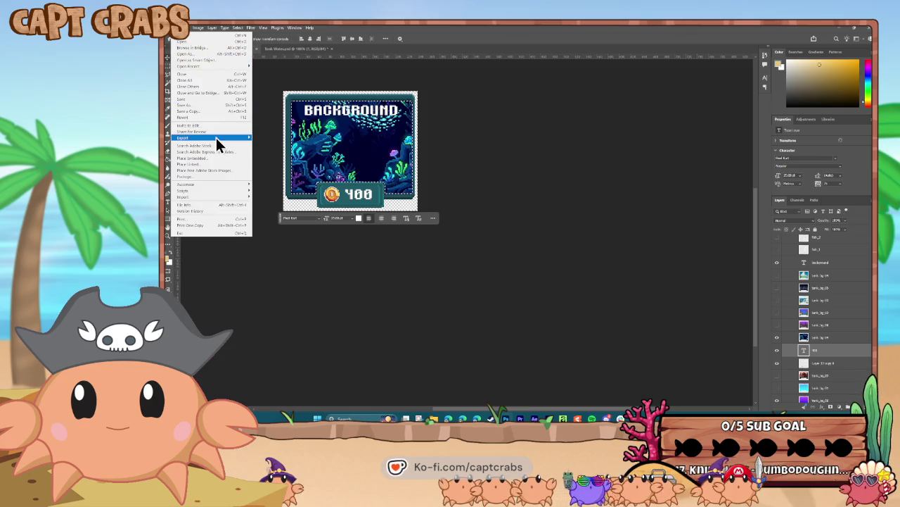
mouse_move(204, 137)
click(265, 139)
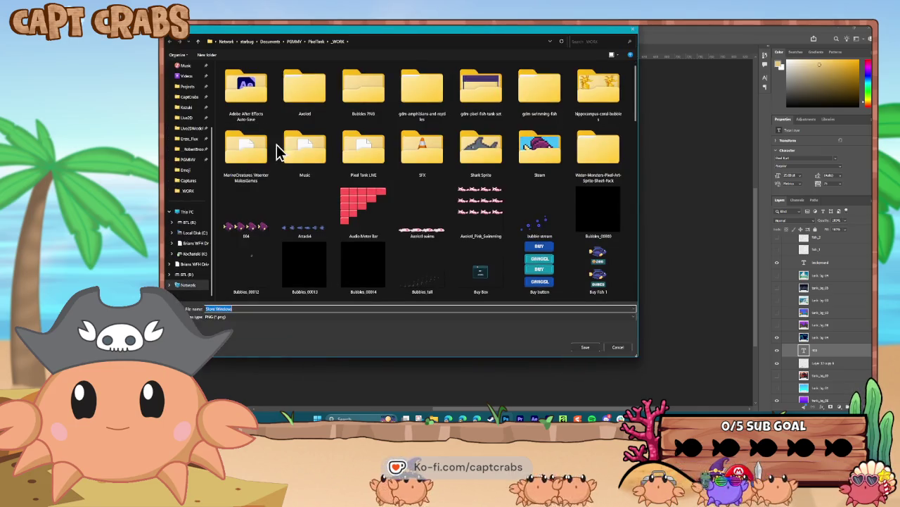
scroll(323, 183, down, 5)
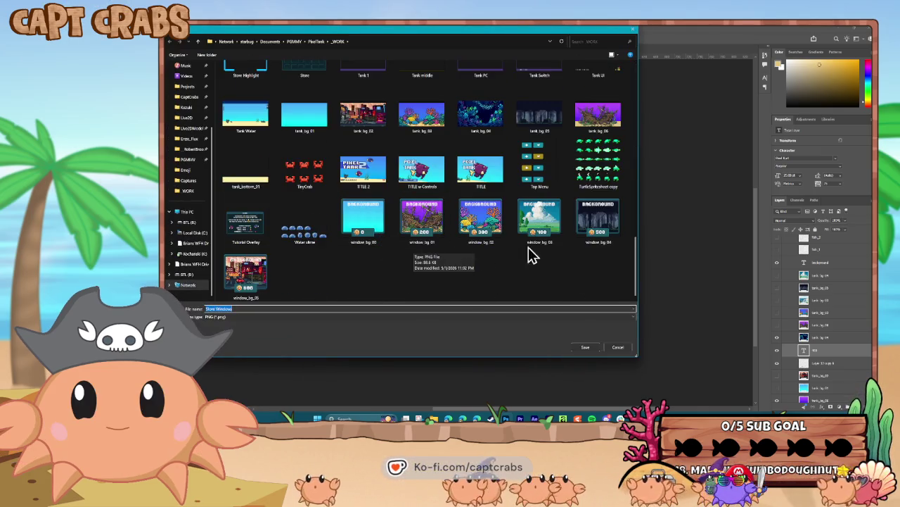
click(538, 220)
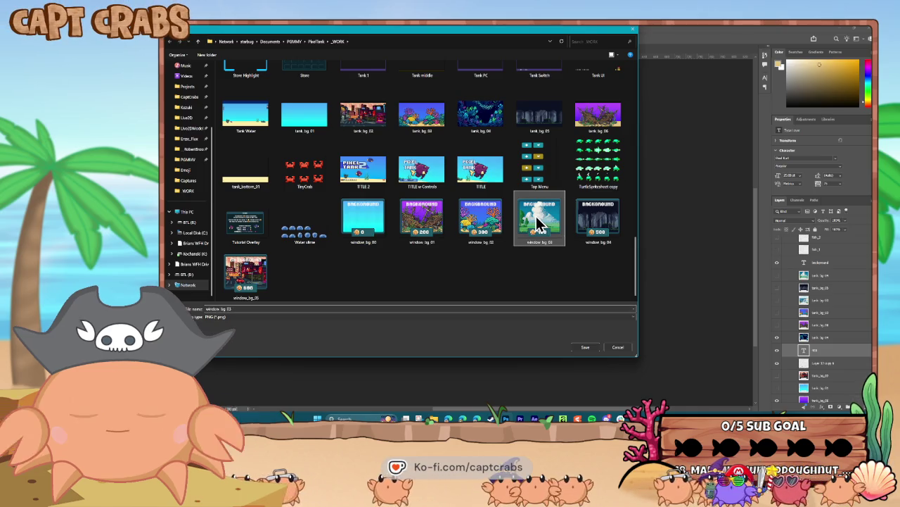
double_click(538, 221)
click(537, 223)
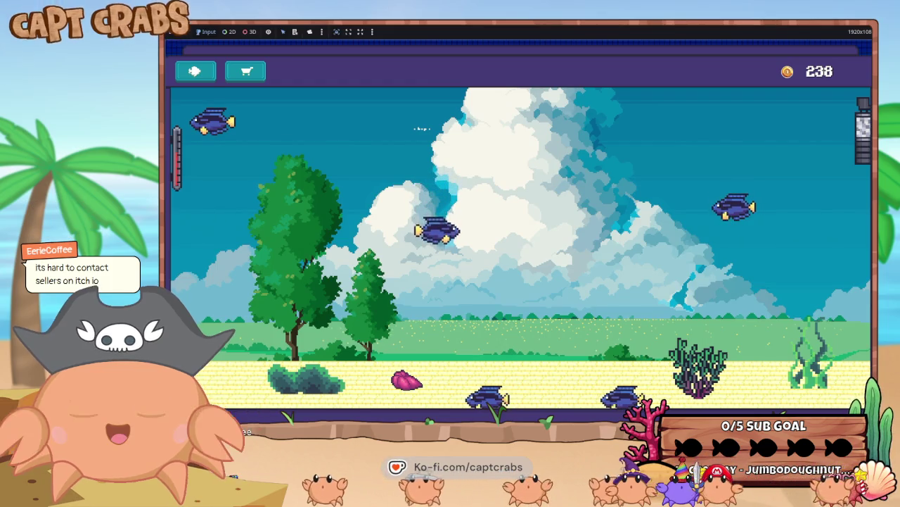
key(alt+Tab)
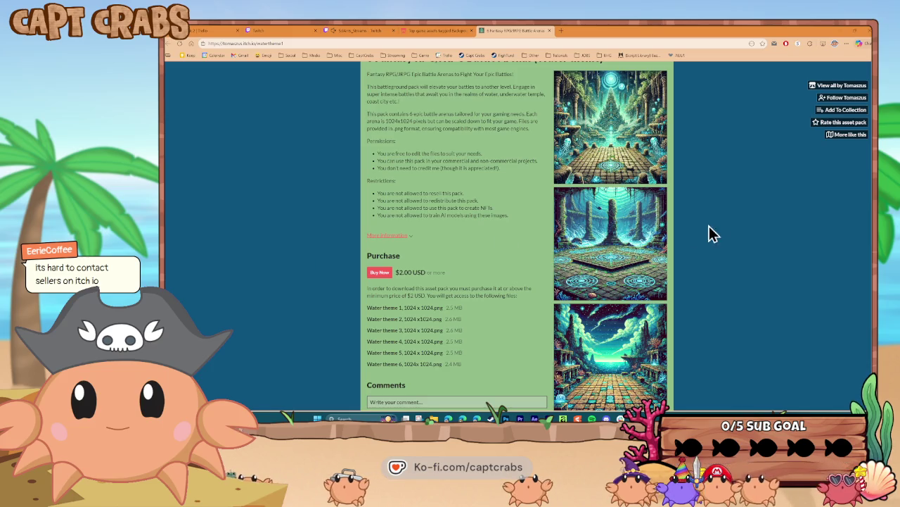
Step: Scroll through the Water-theme battle arenas pack page, then return to the underwater backgrounds results
scroll(668, 248, down, 1)
scroll(665, 250, up, 1)
scroll(668, 252, up, 1)
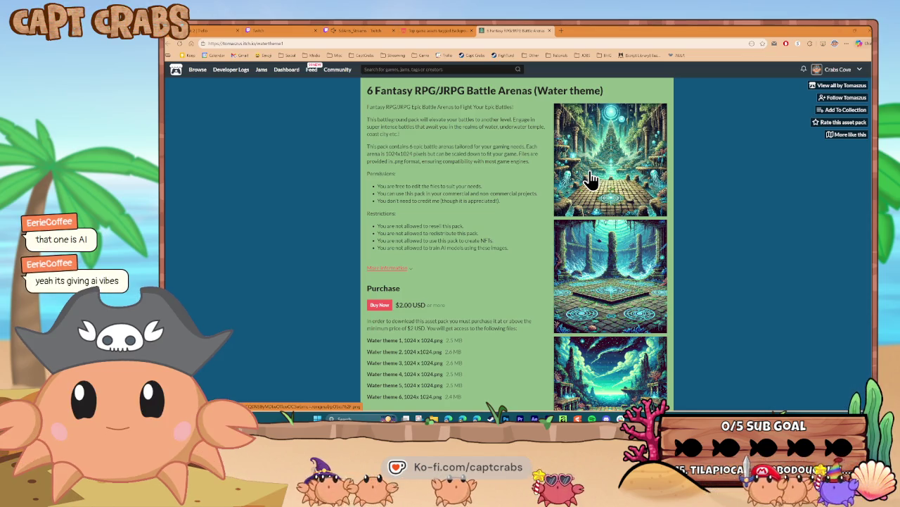
scroll(591, 180, down, 1)
scroll(591, 180, down, 1)
scroll(589, 180, down, 1)
scroll(588, 180, down, 1)
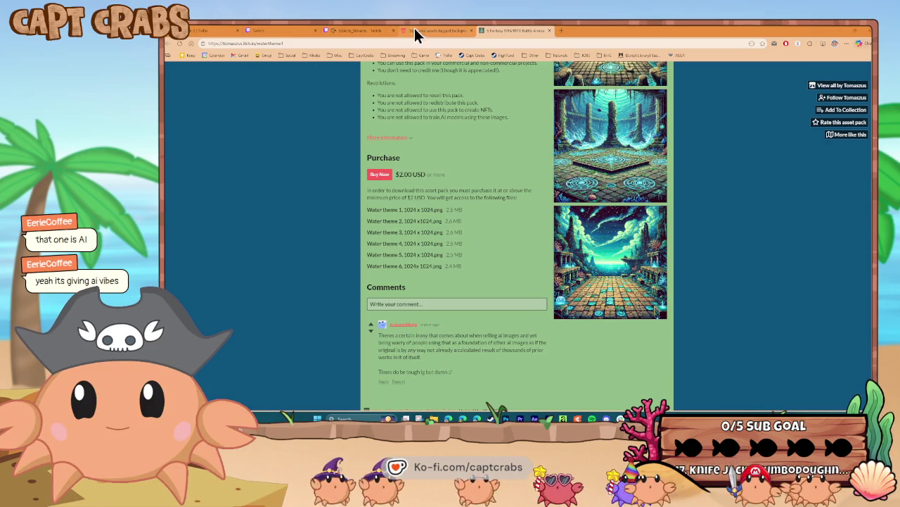
click(434, 31)
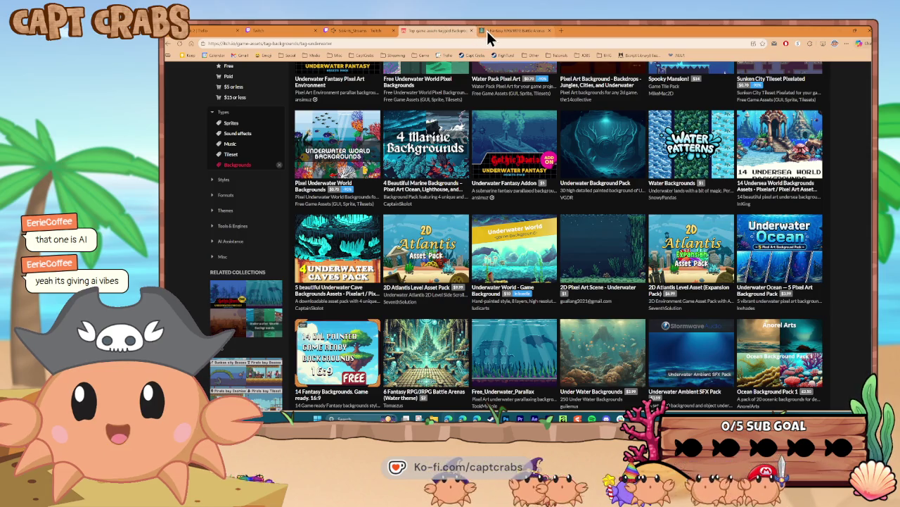
Step: Open the 160 Underwater Pixel Art Backgrounds pack and scroll through its features and $4.99 purchase section
mouse_move(514, 248)
scroll(479, 247, up, 1)
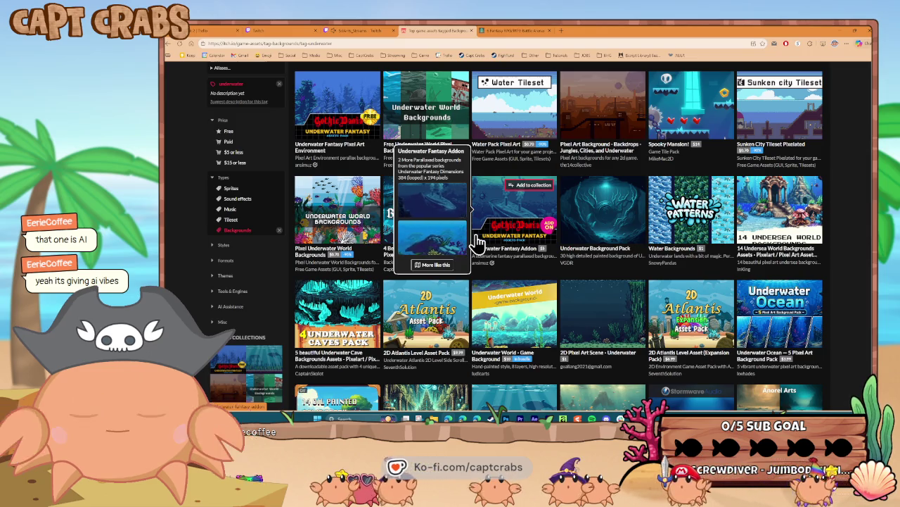
scroll(479, 243, down, 1)
scroll(478, 243, down, 2)
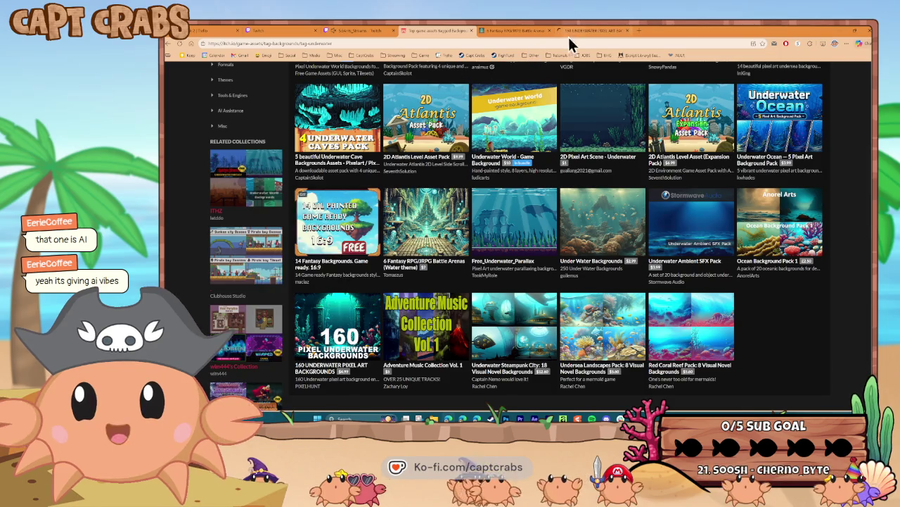
click(594, 32)
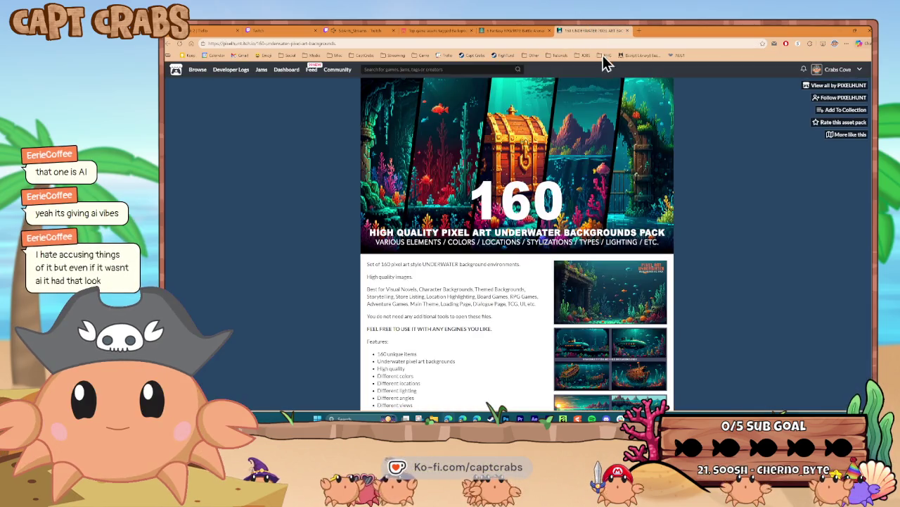
scroll(551, 216, down, 2)
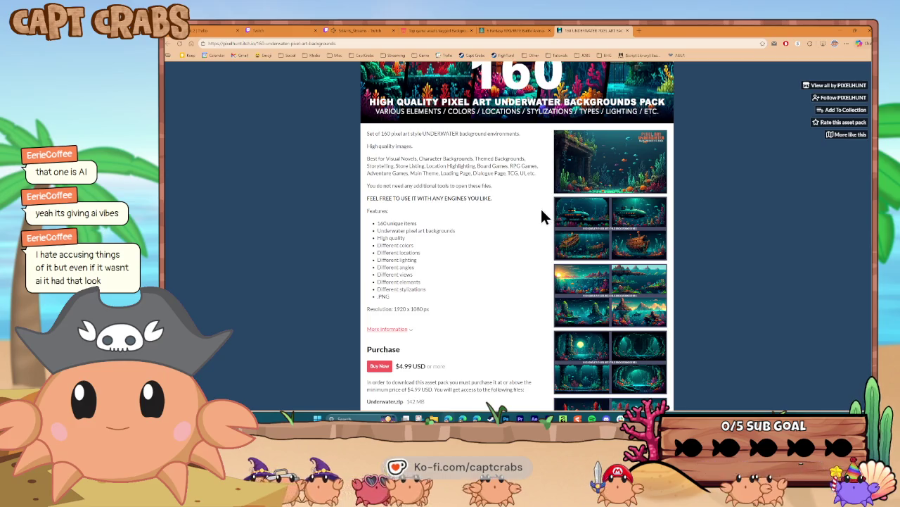
scroll(542, 216, down, 1)
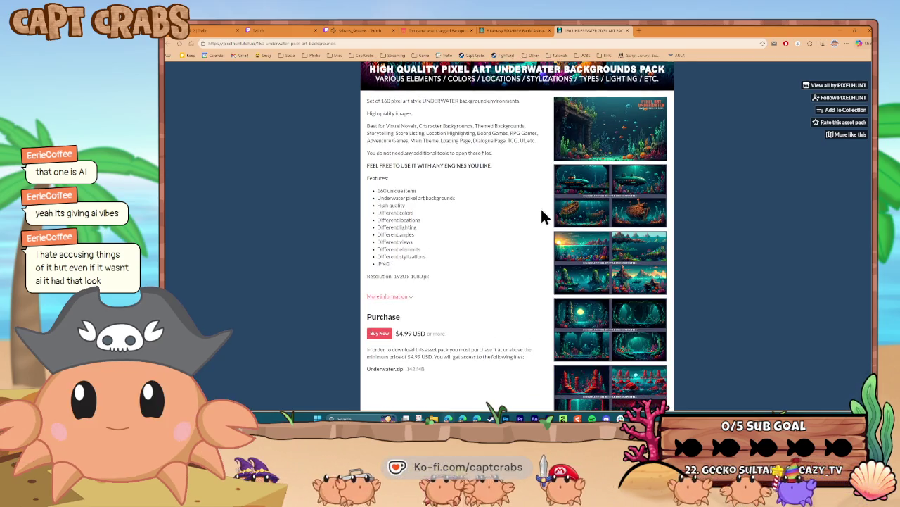
scroll(542, 216, down, 3)
scroll(542, 215, down, 2)
scroll(541, 216, up, 2)
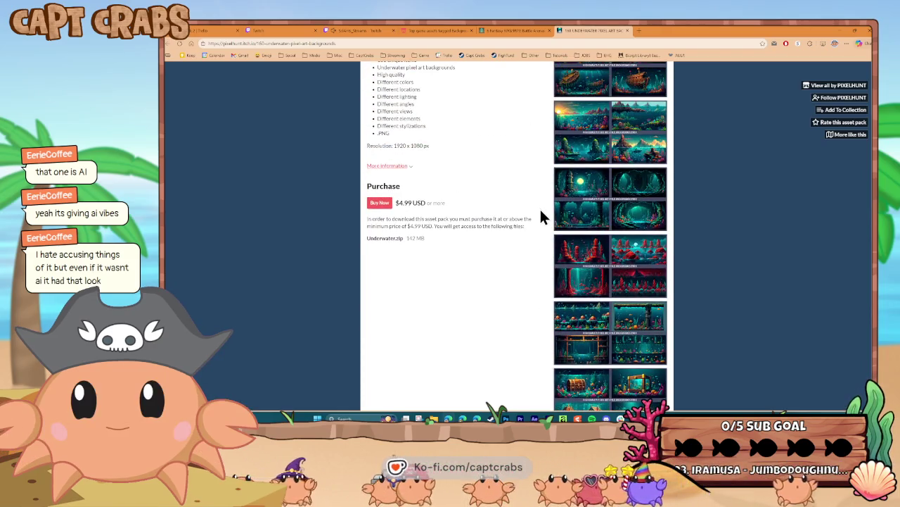
scroll(541, 216, up, 3)
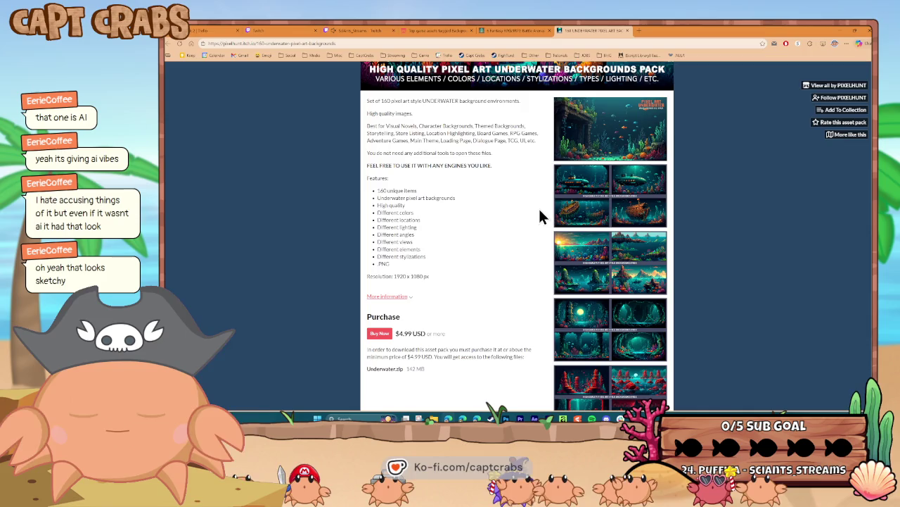
Step: Close the asset pack pages, scroll to the top of the results, and switch to the running game
click(628, 31)
click(417, 31)
click(549, 31)
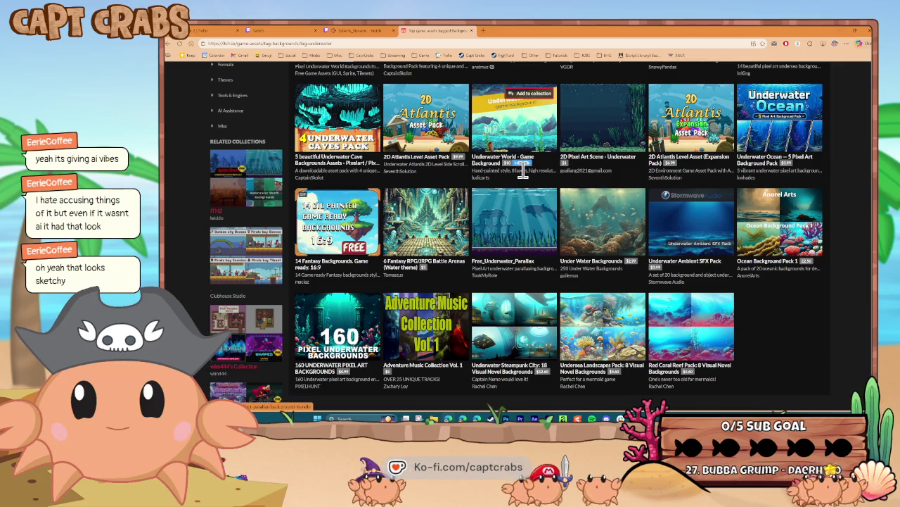
mouse_move(514, 126)
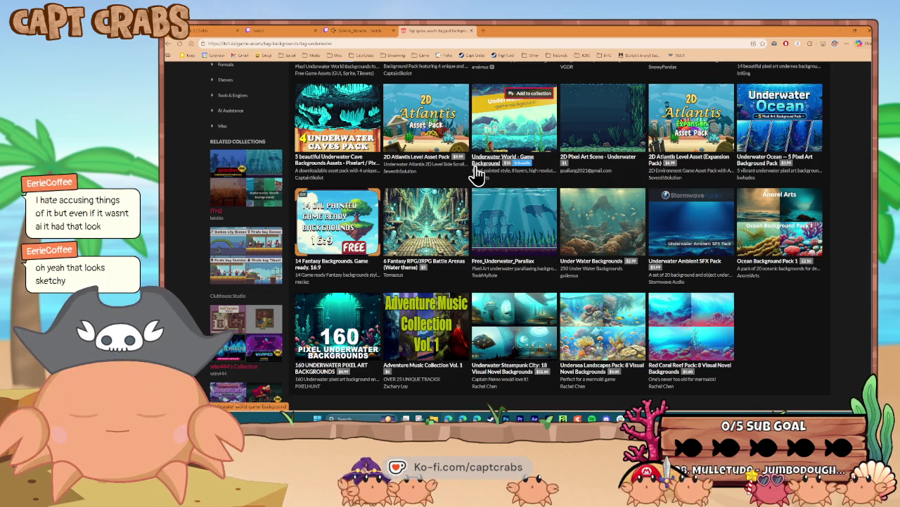
scroll(472, 165, up, 3)
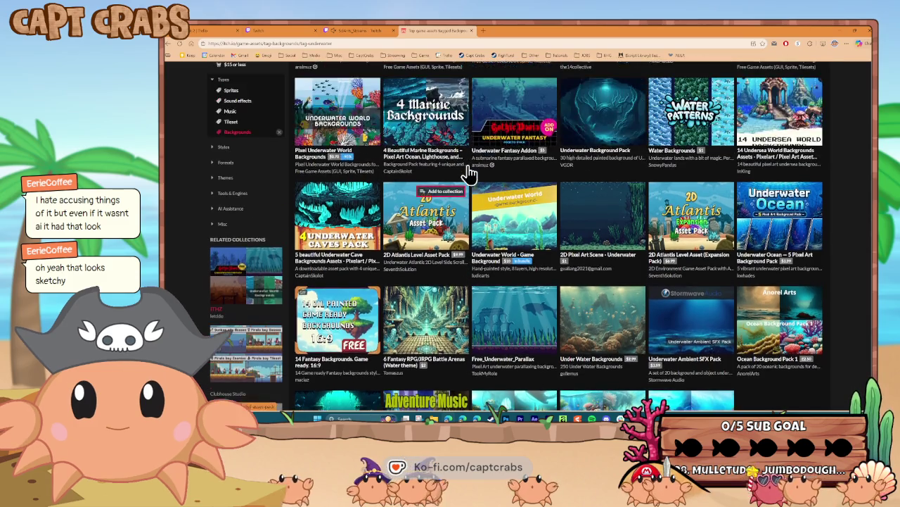
scroll(468, 166, up, 1)
scroll(468, 169, up, 1)
scroll(468, 172, up, 1)
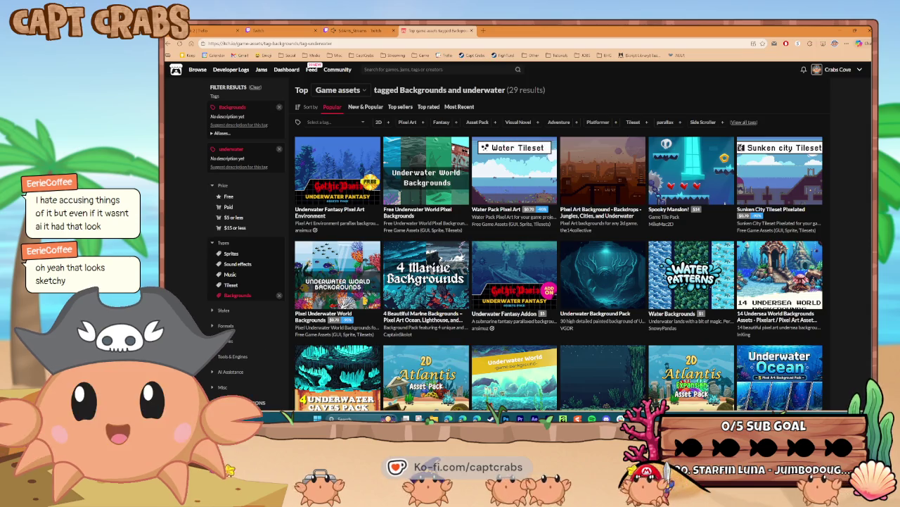
key(alt+Tab)
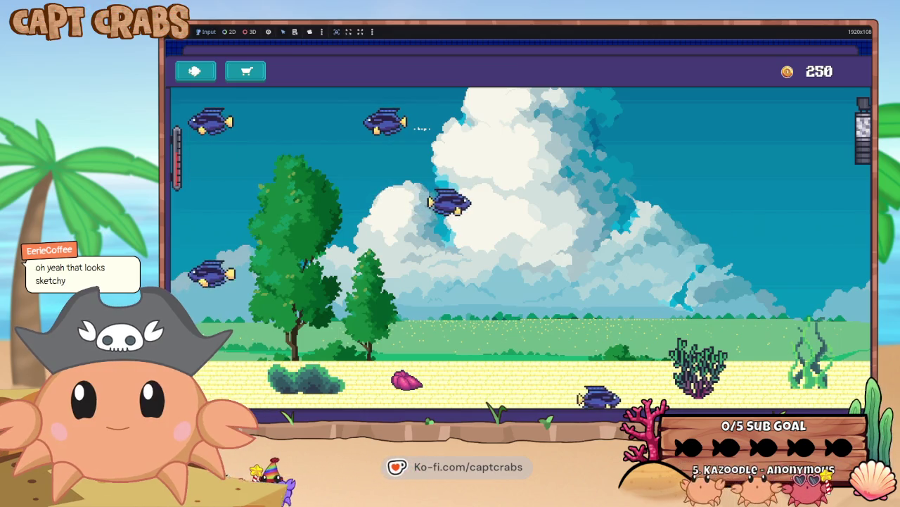
Step: Bring up the settings panel with Esc and quit the Pixel Tank 2 game window
key(Escape)
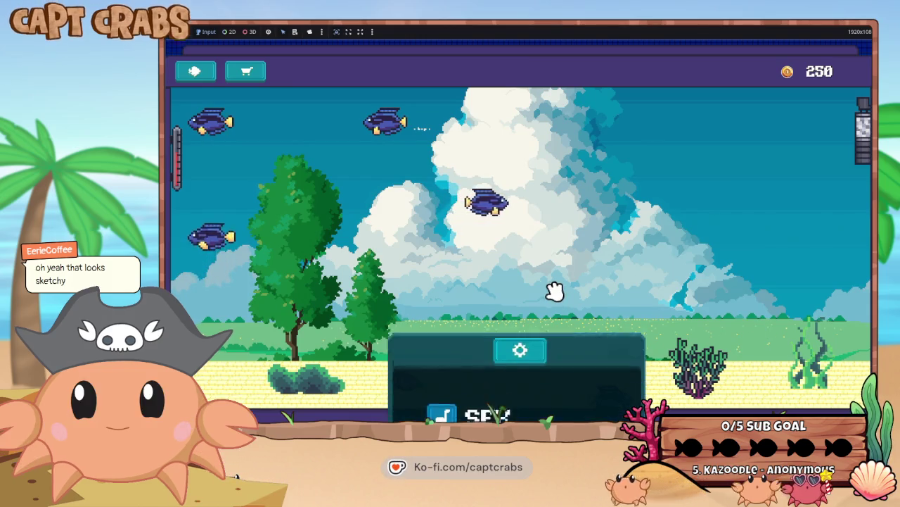
click(494, 309)
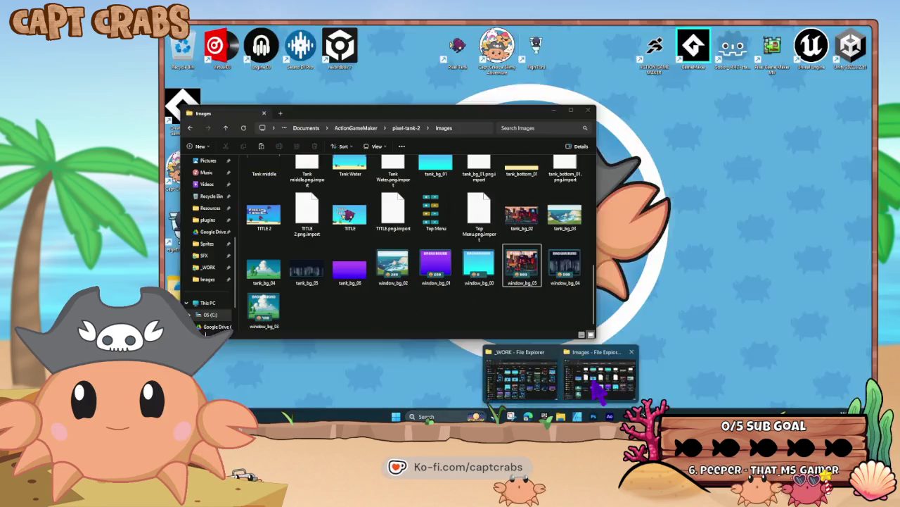
Step: Select the updated backgrounds in _WORK: tank_bg_03, tank_bg_06 and window_bg_01–03
click(594, 387)
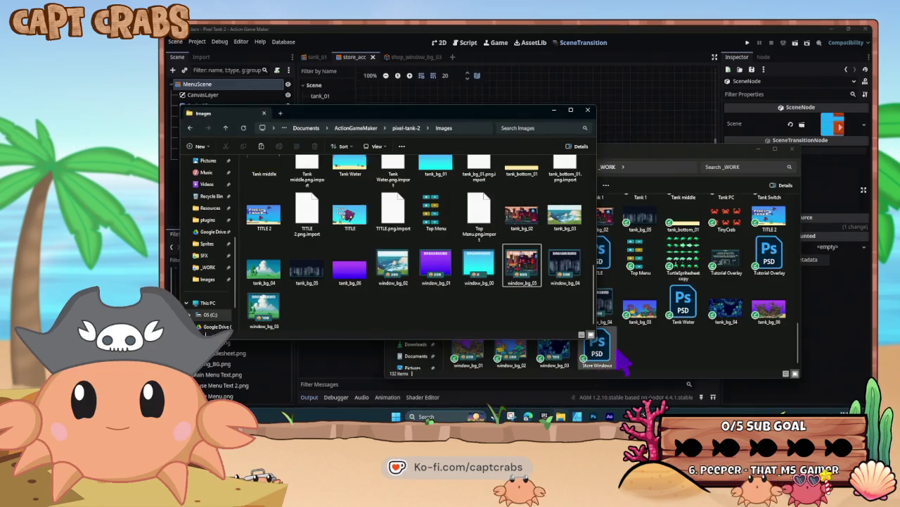
click(643, 311)
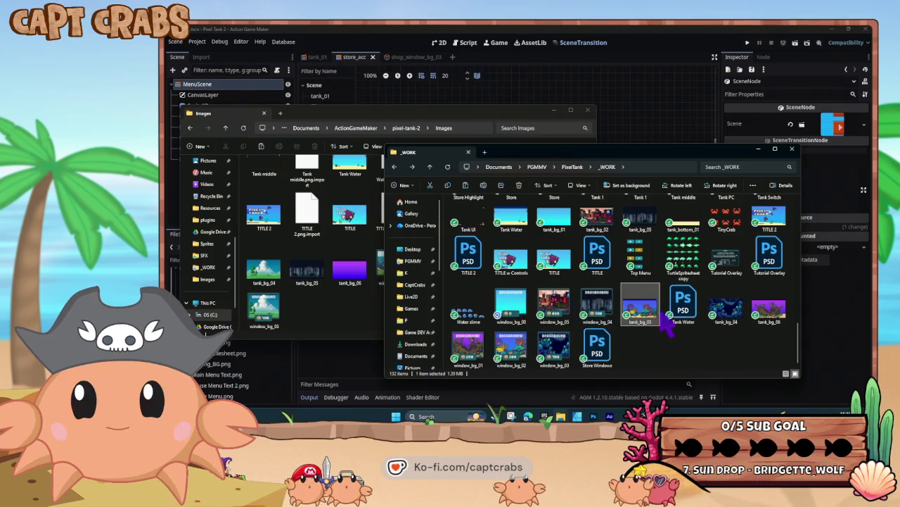
ctrl+click(774, 310)
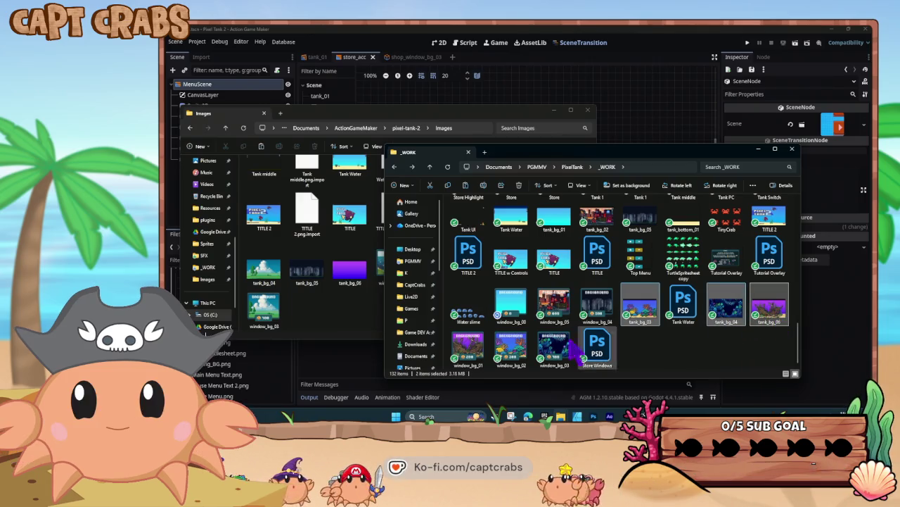
ctrl+click(556, 348)
ctrl+click(512, 348)
ctrl+click(469, 348)
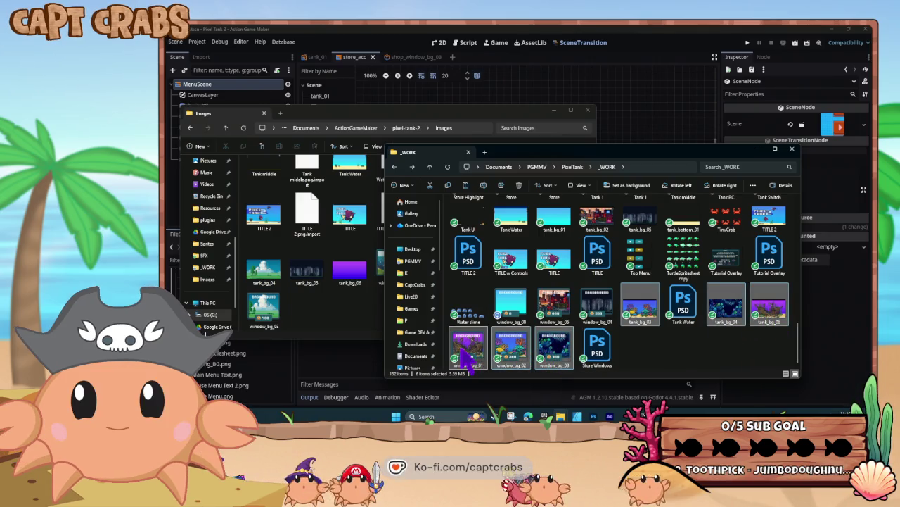
Step: Paste the six backgrounds into pixel-tank-2/Images, replacing existing files, and run the game with F5
click(295, 327)
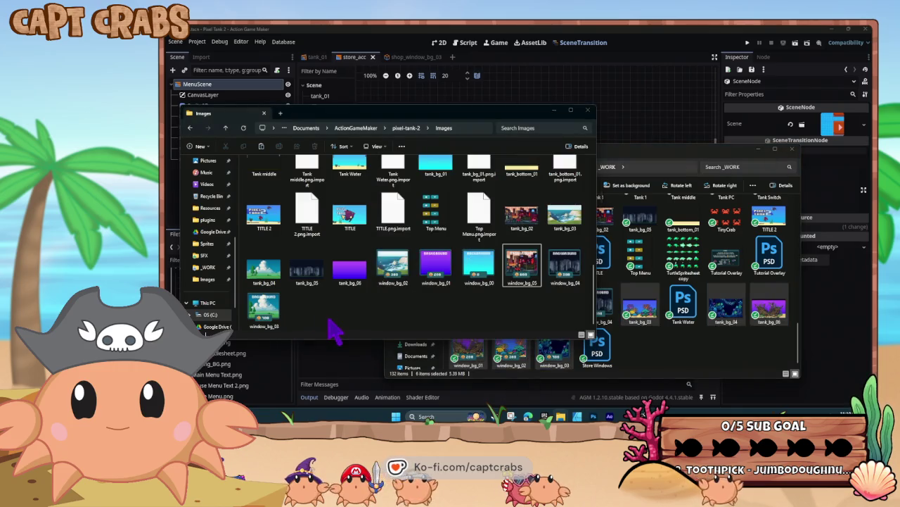
key(ctrl+v)
click(480, 162)
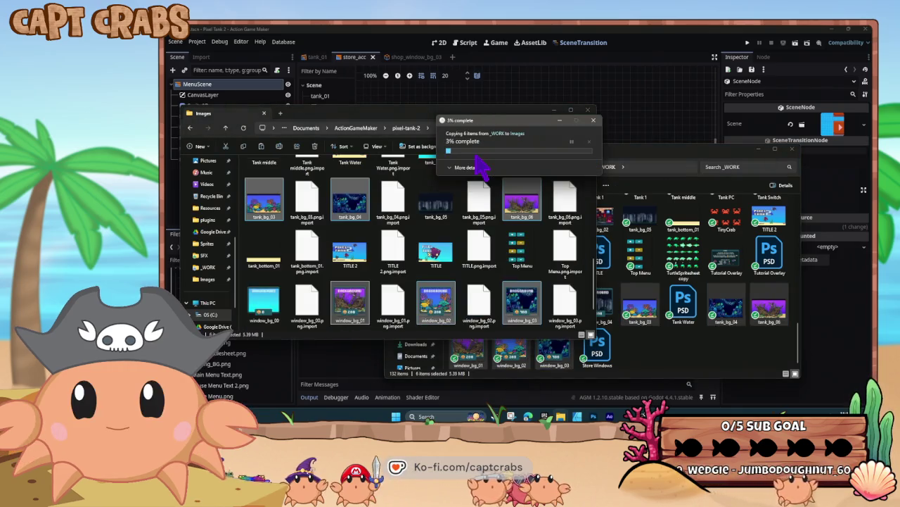
click(647, 123)
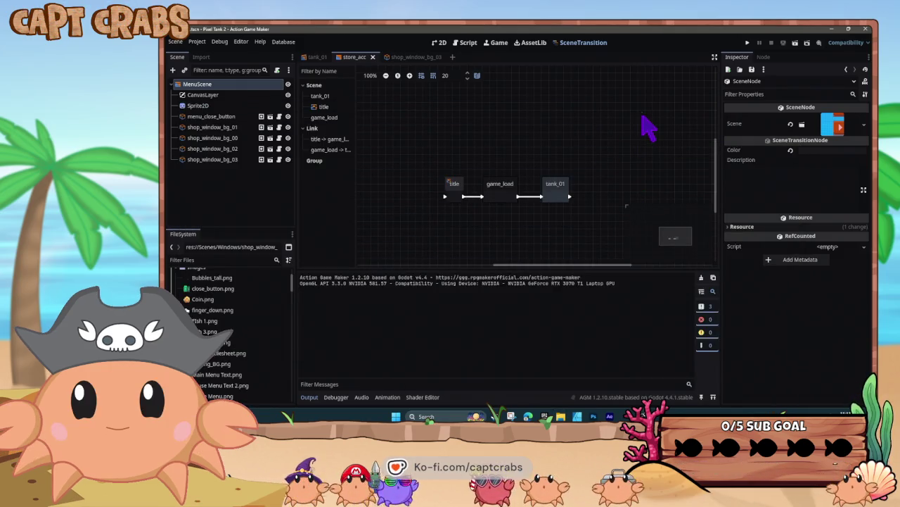
key(F5)
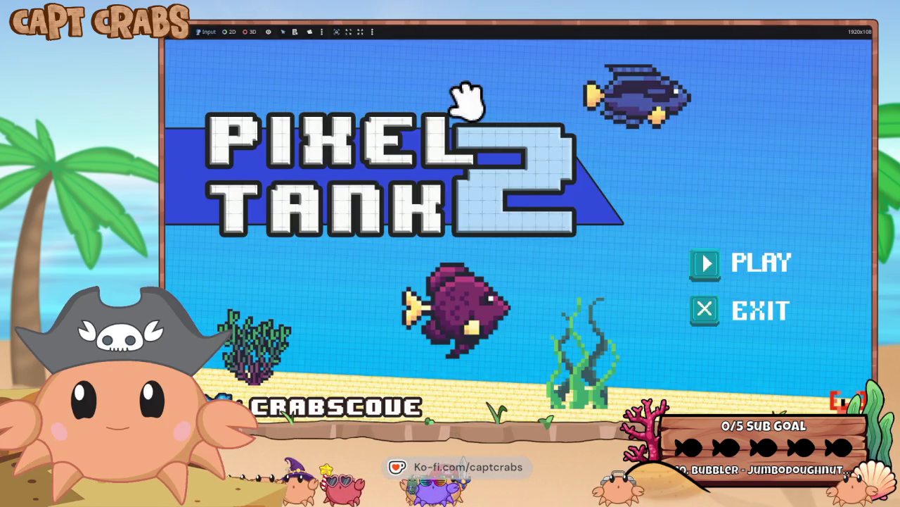
Step: Start a game and set the coral scene as the tank background
click(715, 247)
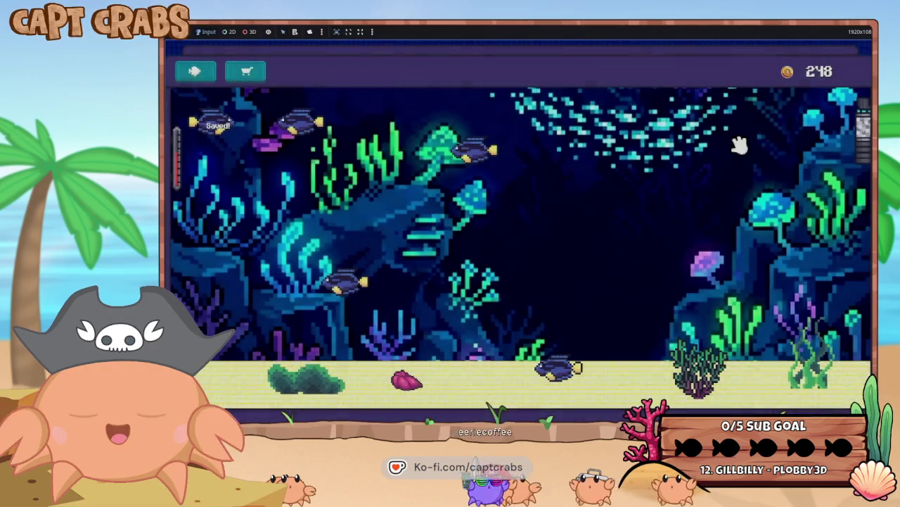
click(246, 70)
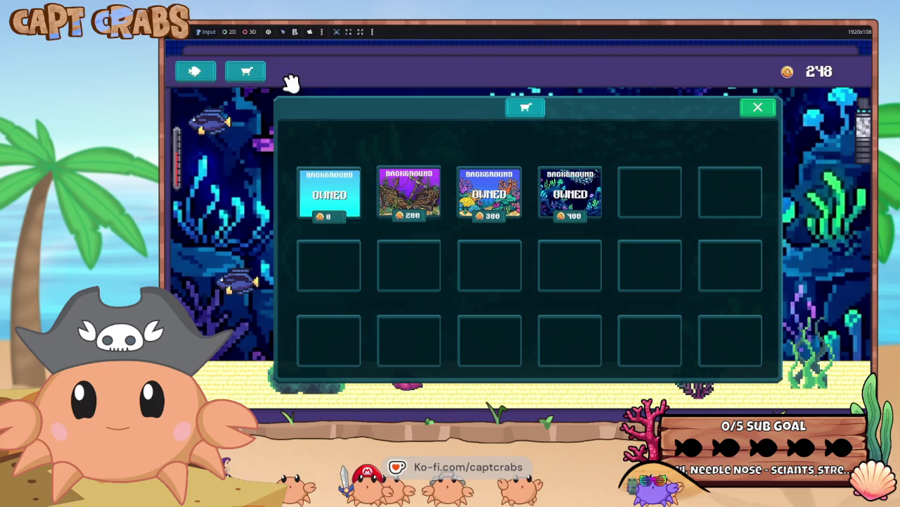
click(496, 199)
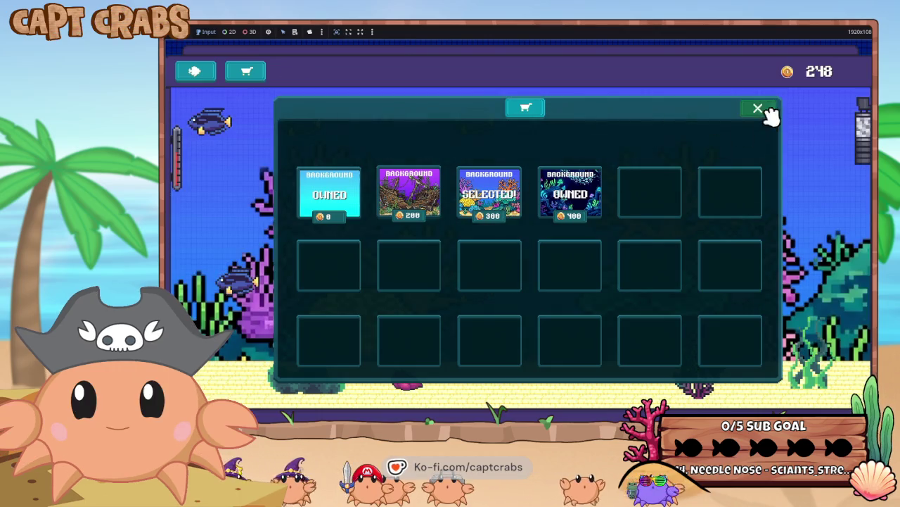
click(765, 109)
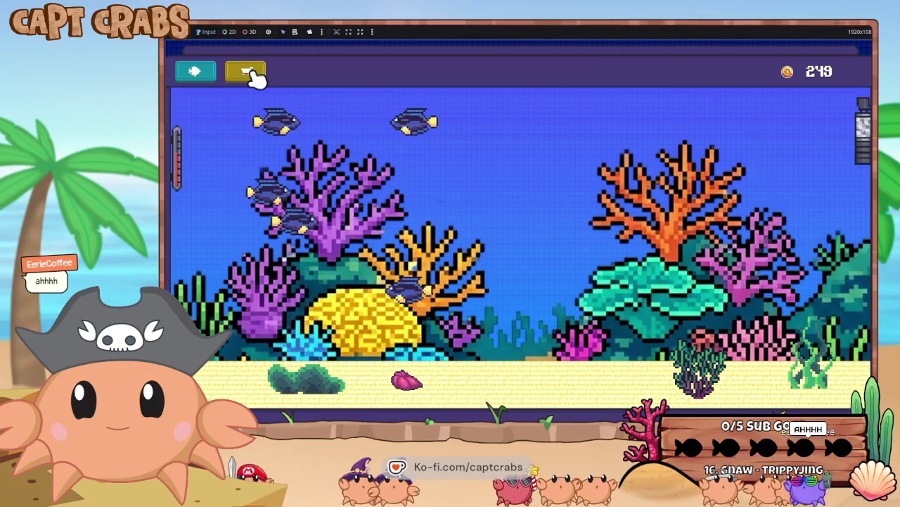
Step: Buy the purple shipwreck background for 200 coins and apply it to the tank
click(251, 75)
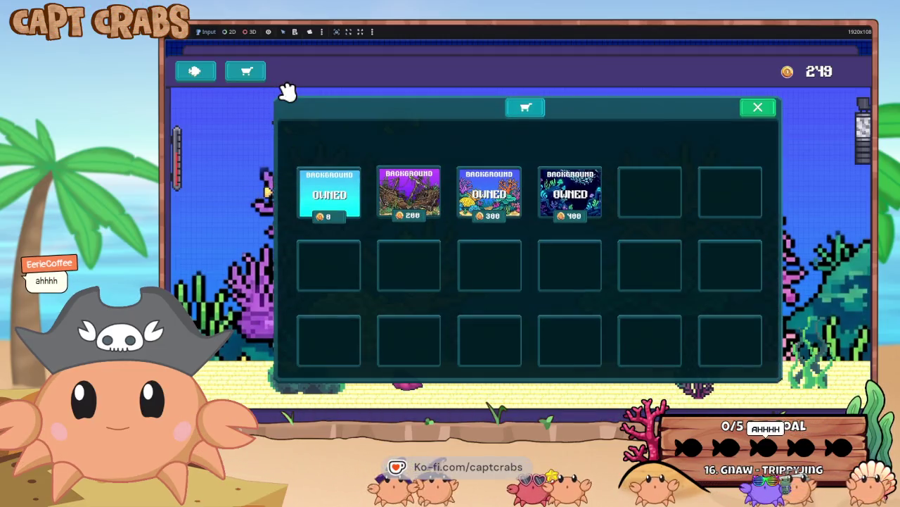
click(411, 201)
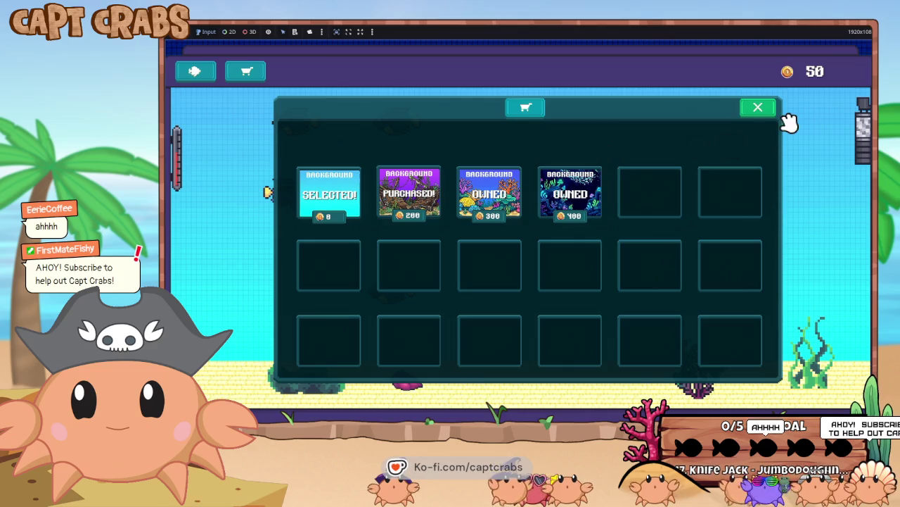
click(758, 107)
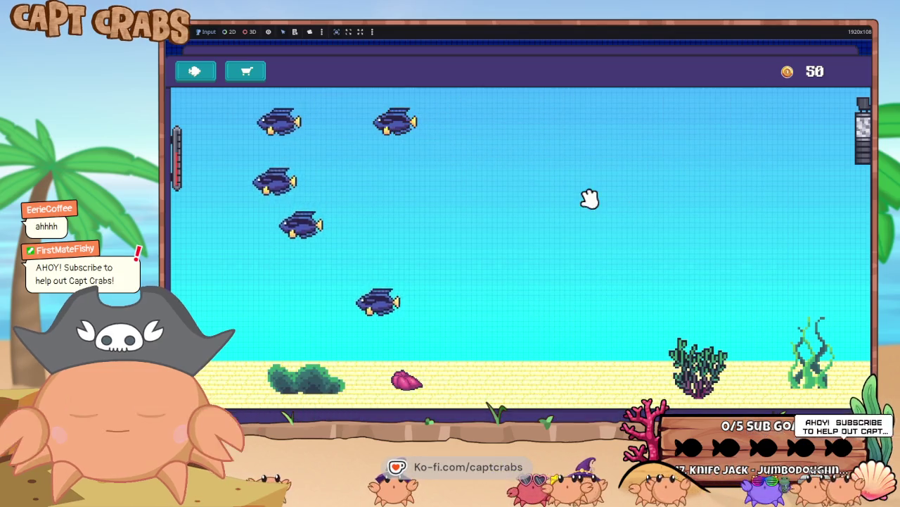
click(245, 73)
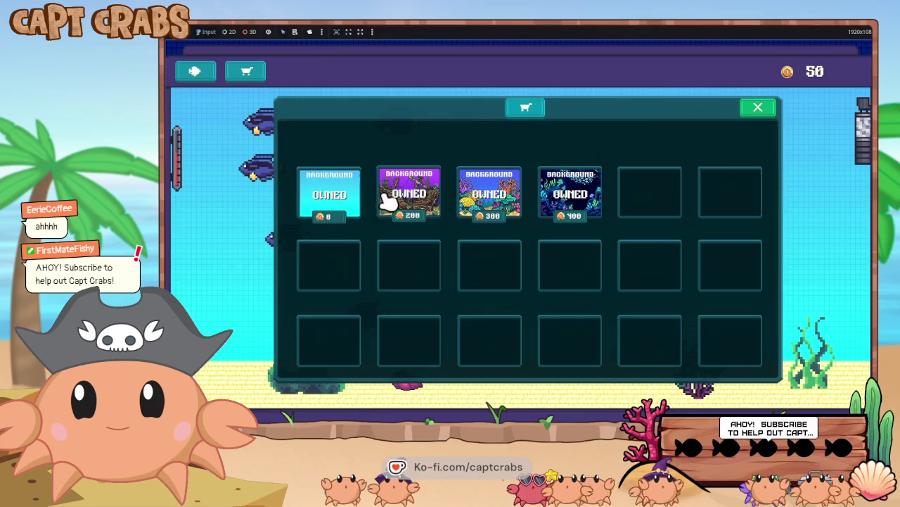
click(389, 201)
click(777, 112)
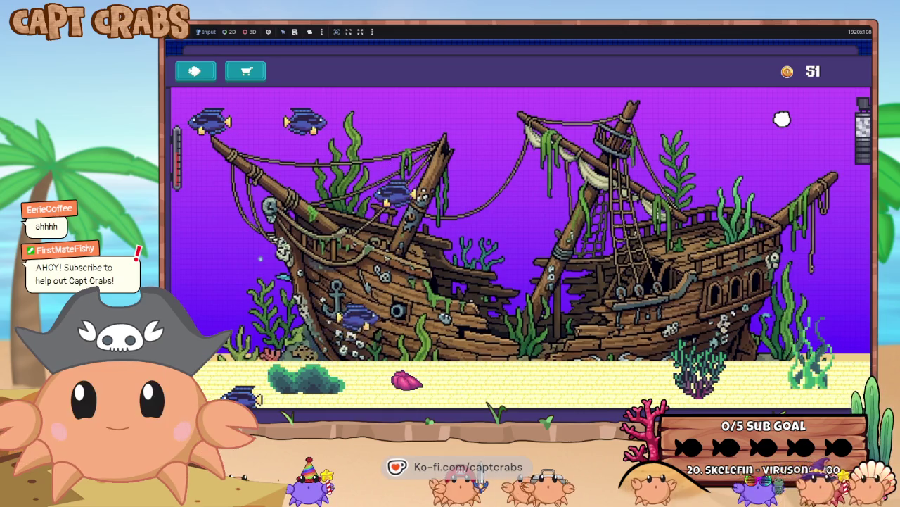
Step: Try the glowing deep-sea background, then switch the tank back to the coral scene
click(246, 73)
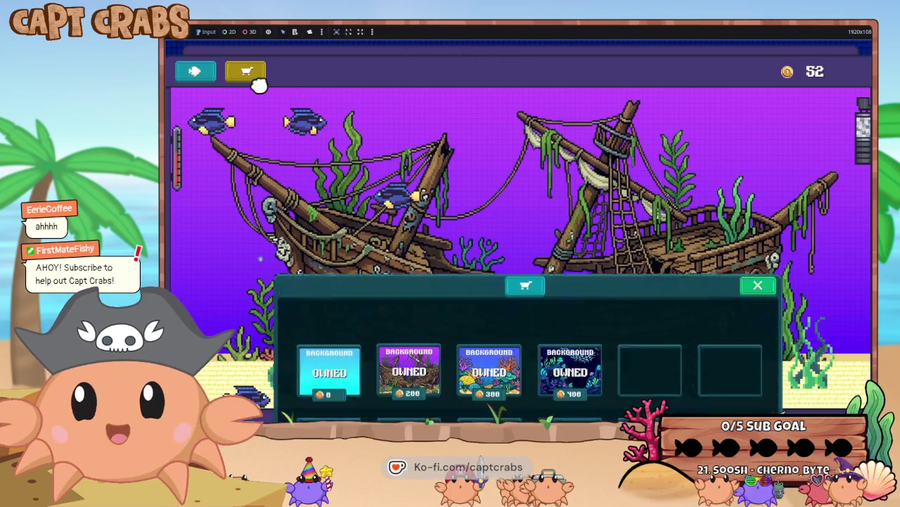
click(568, 186)
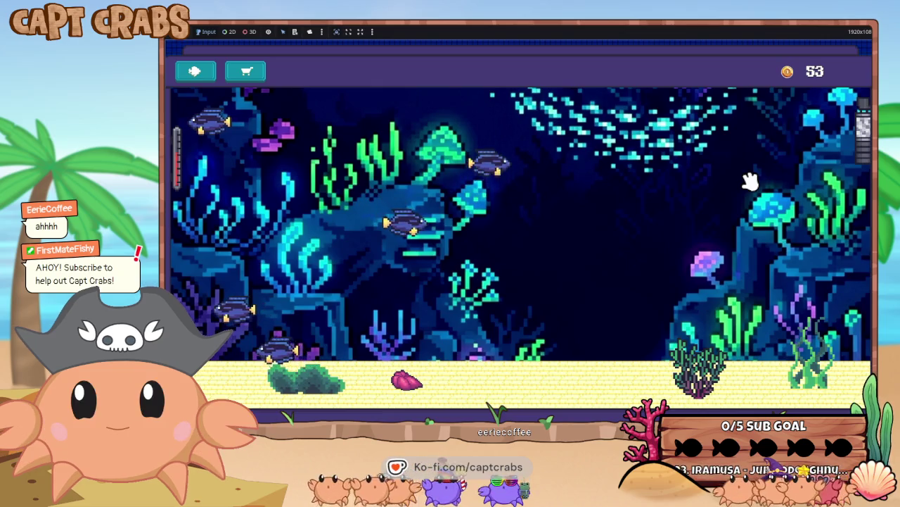
click(246, 76)
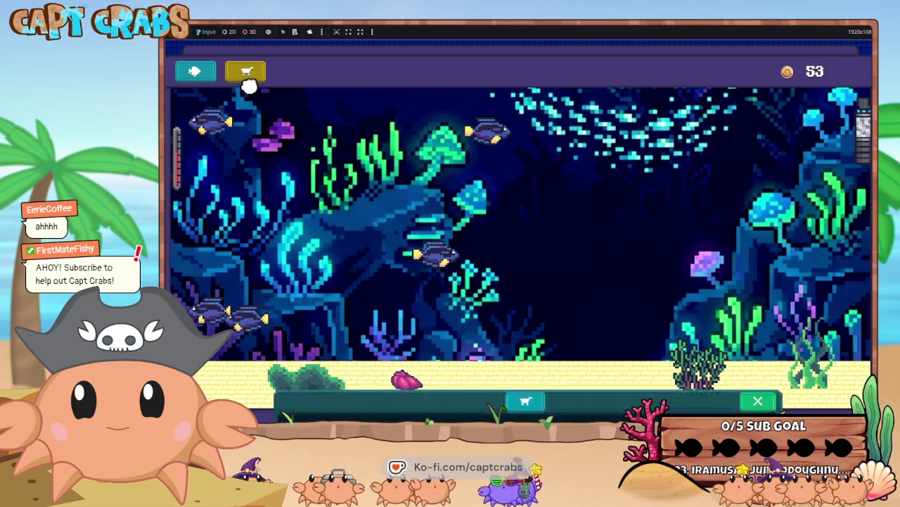
click(496, 188)
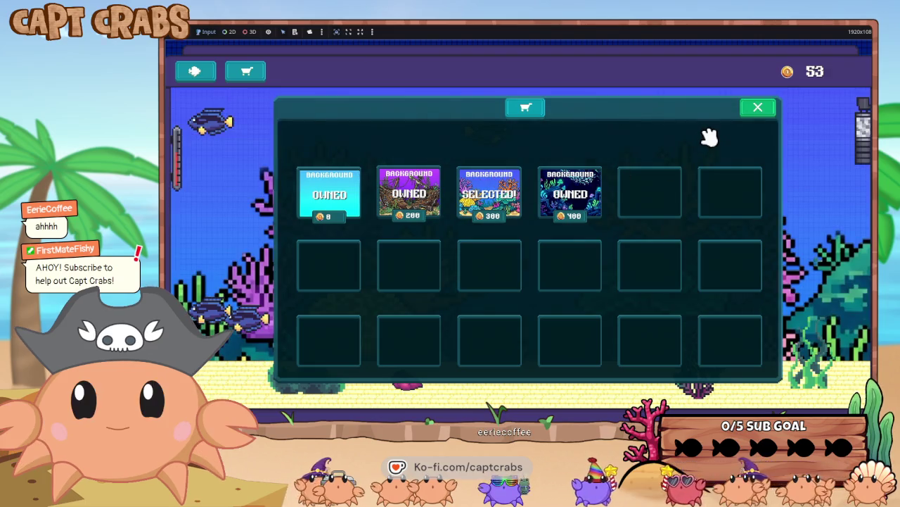
click(754, 109)
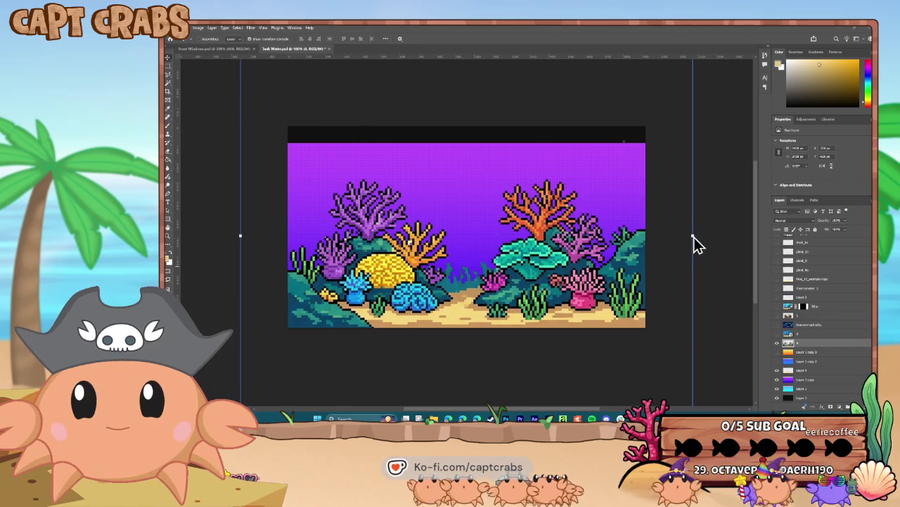
Step: Shrink the coral artwork, shift it down and right, and check it against the background
drag(689, 235, 530, 235)
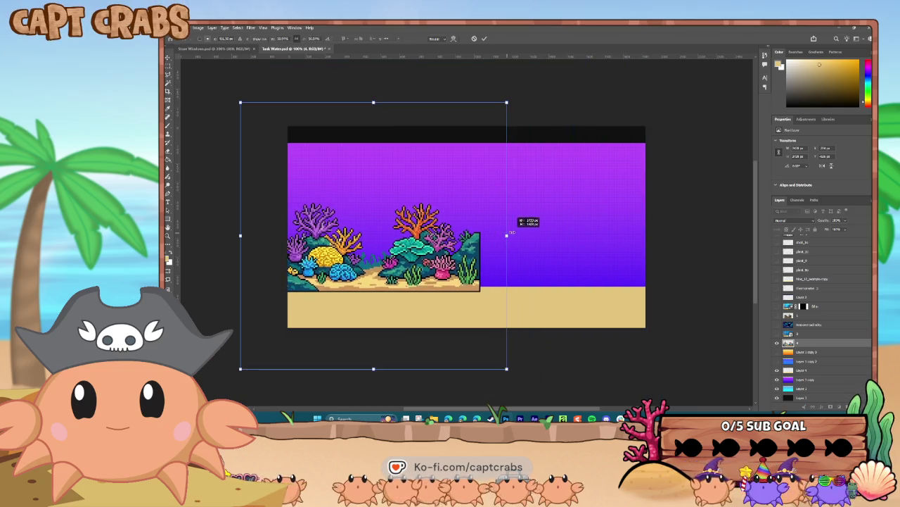
drag(425, 249, 440, 285)
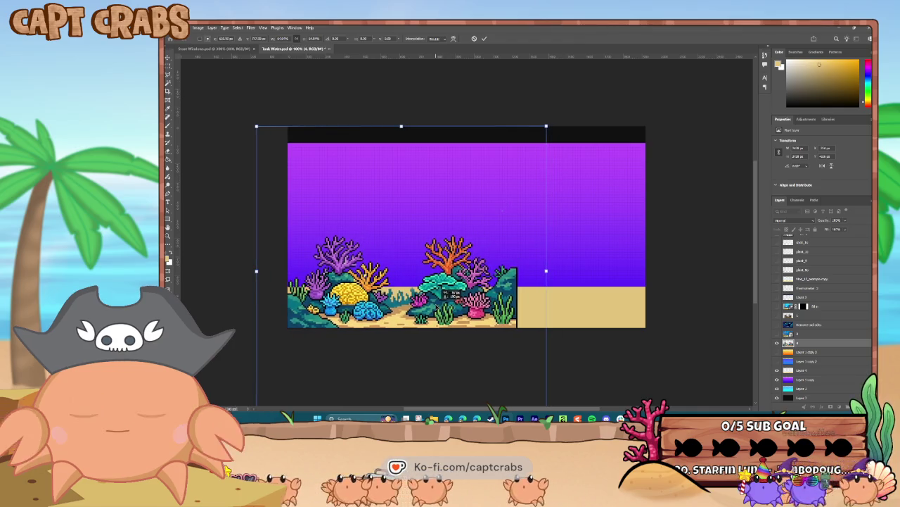
click(778, 347)
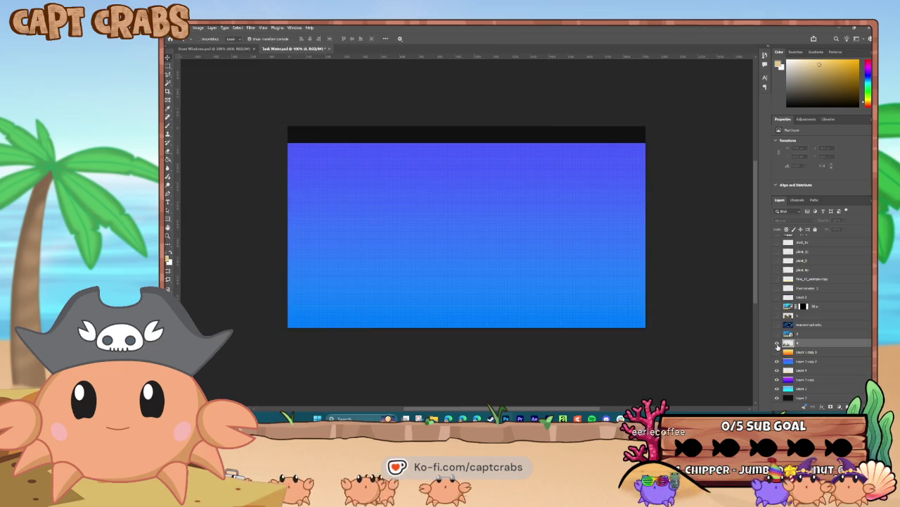
click(778, 345)
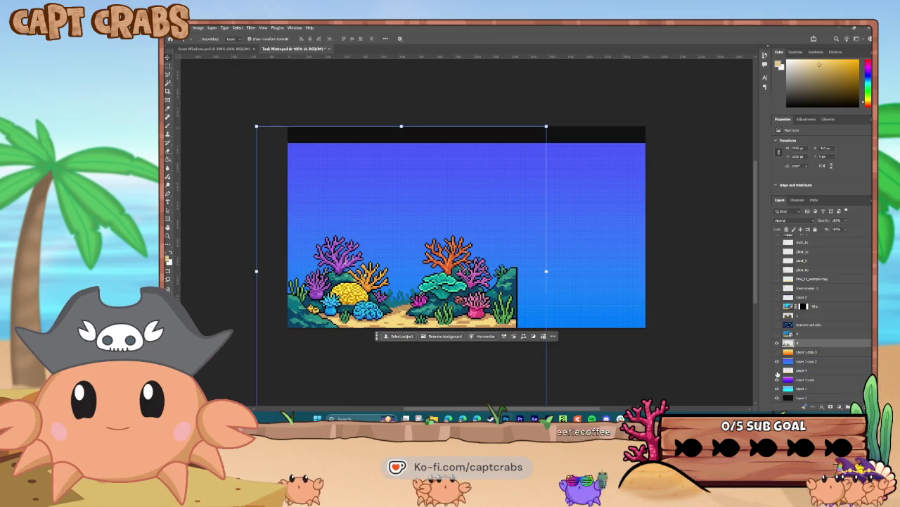
Step: Duplicate coral Layer 4, flip the copy horizontally, and slide it to the right half
click(777, 371)
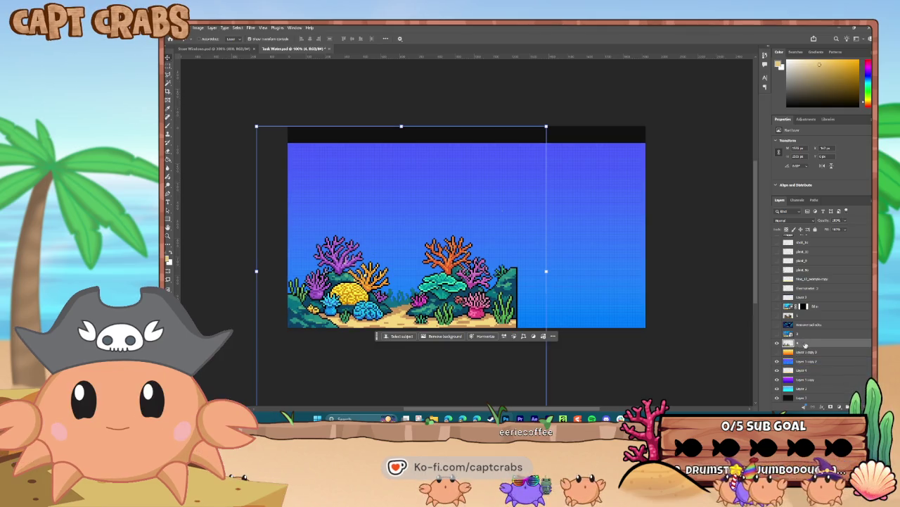
click(779, 344)
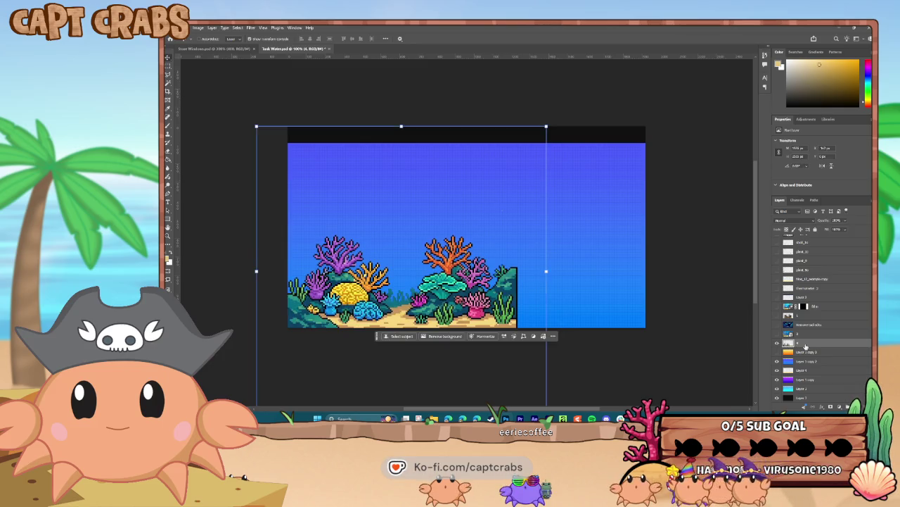
right_click(806, 343)
click(822, 199)
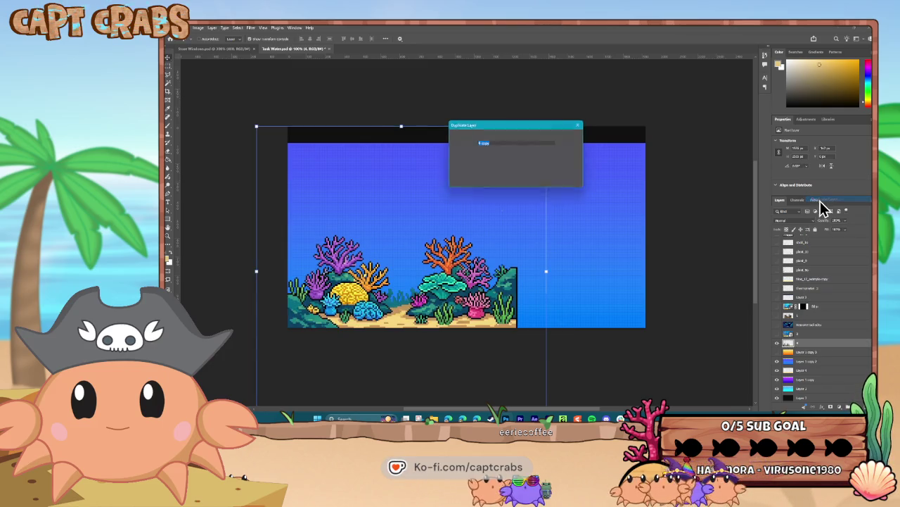
key(Return)
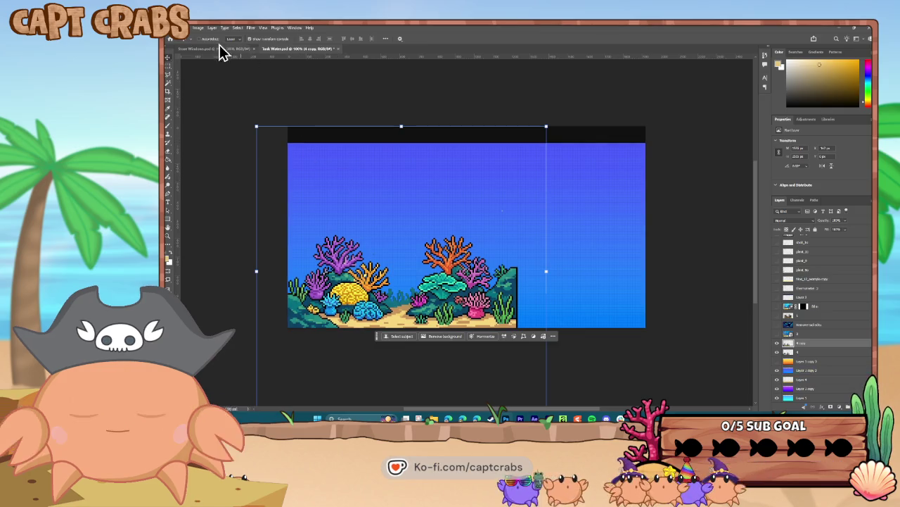
click(187, 27)
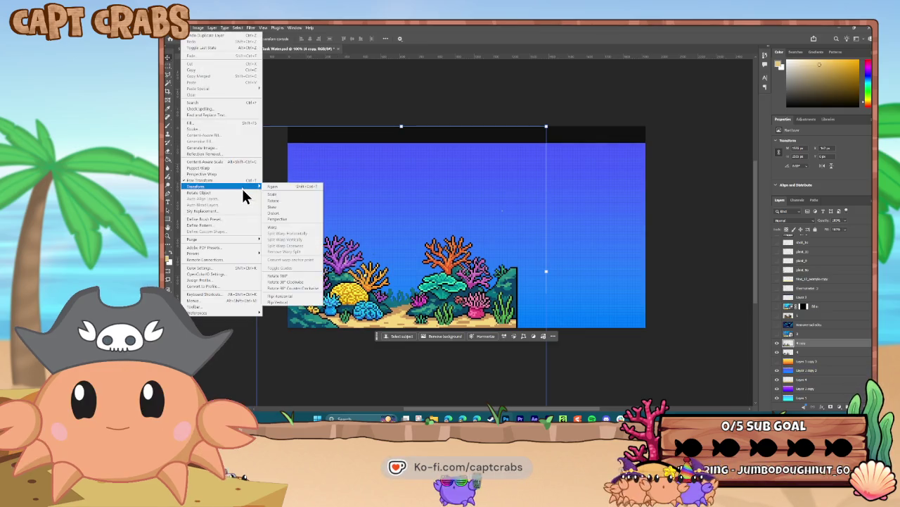
click(288, 296)
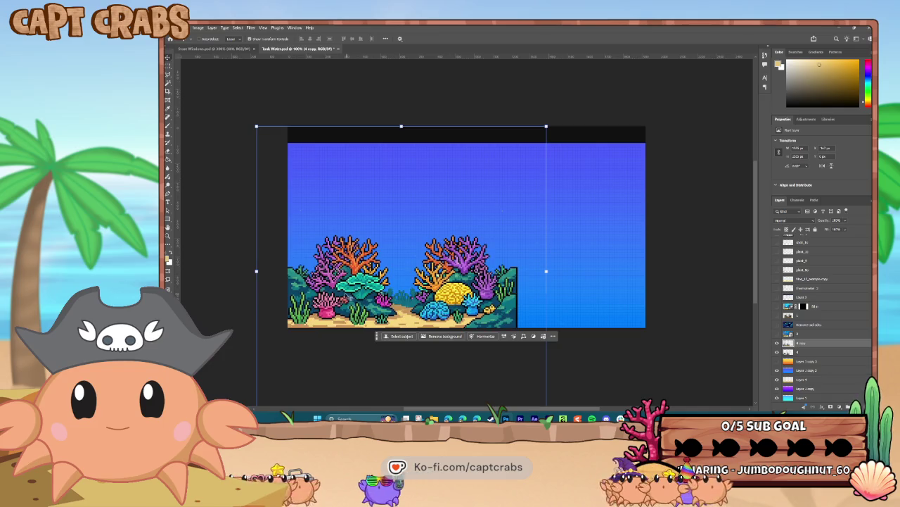
drag(334, 261, 562, 260)
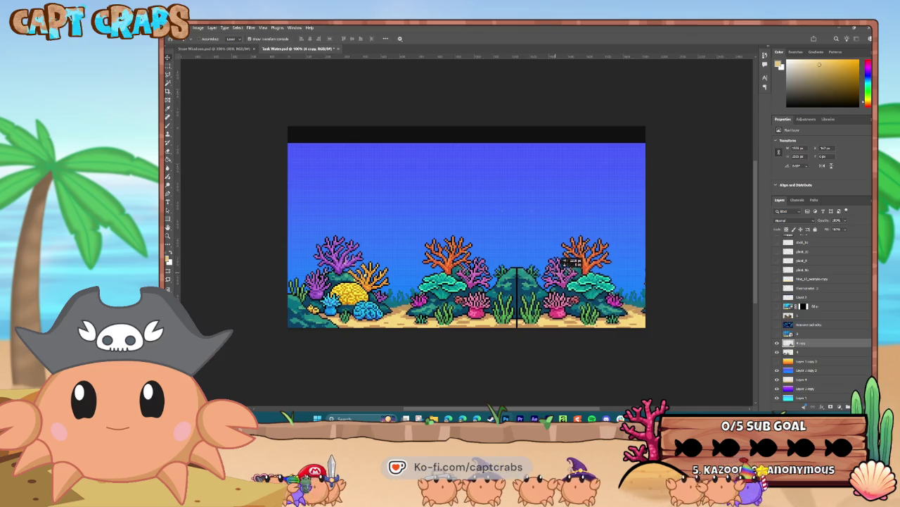
drag(562, 261, 562, 260)
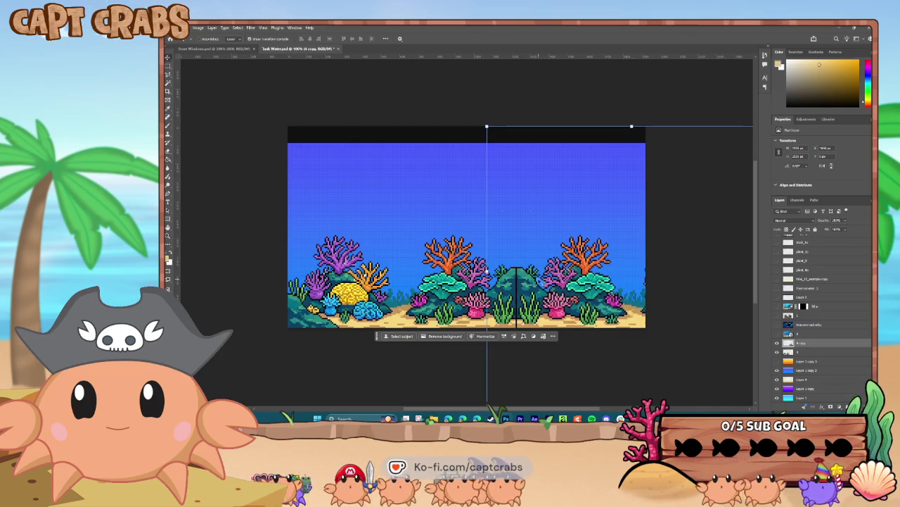
Step: Nudge the mirrored coral copy left to close the seam, then hide the copy
key(ctrl+plus)
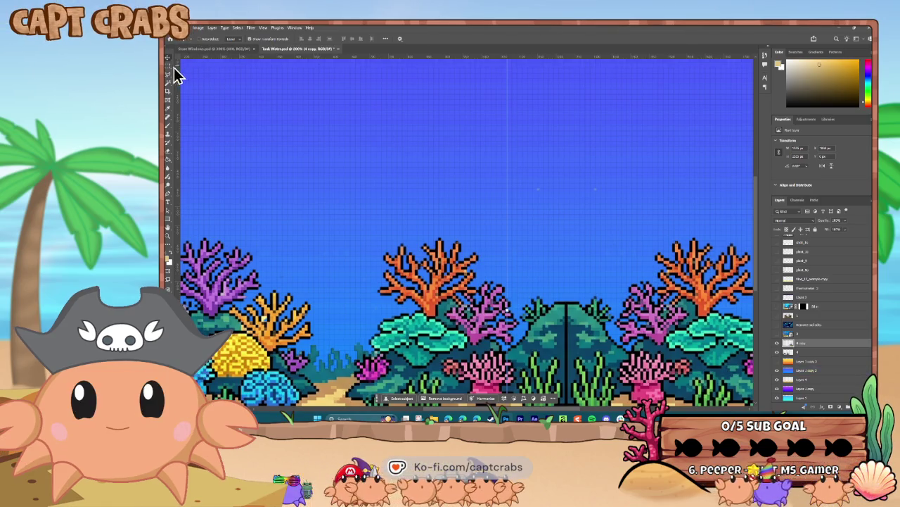
drag(569, 350, 562, 392)
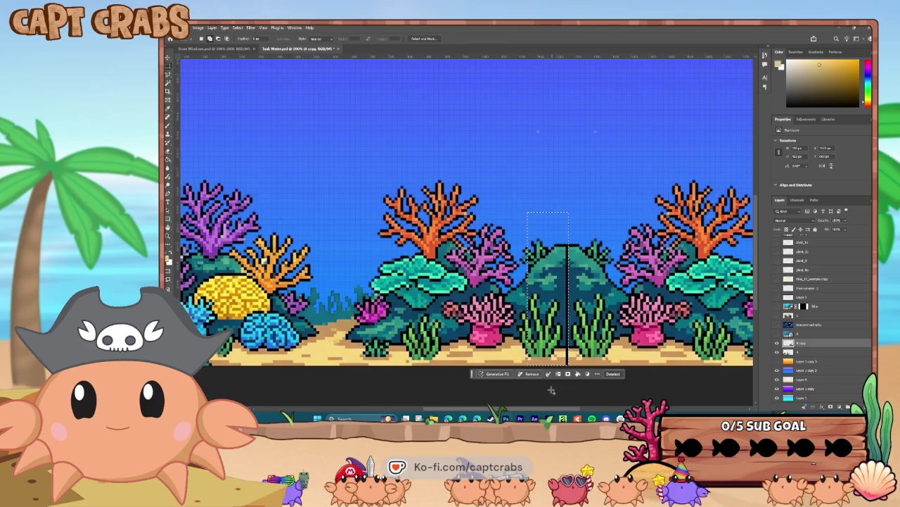
click(239, 30)
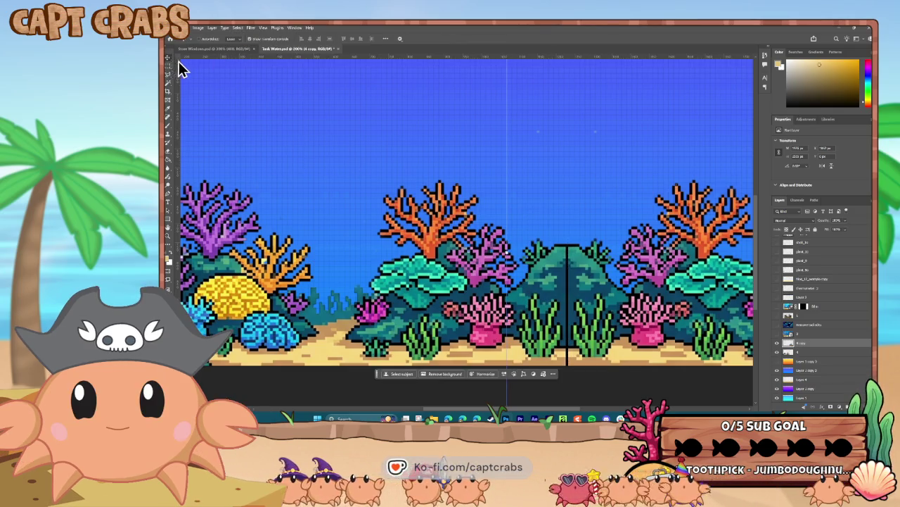
key(Left)
key(Left)
key(Left)
key(Left)
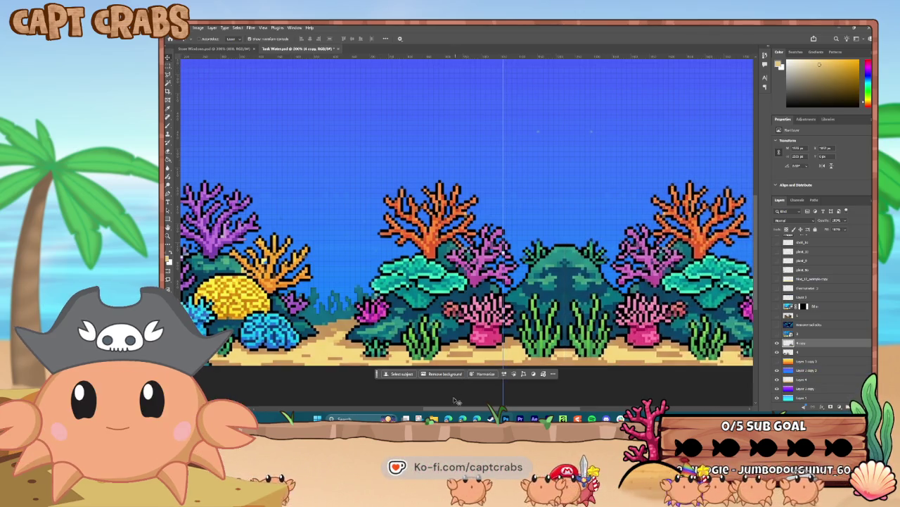
mouse_move(434, 410)
mouse_down()
mouse_move(449, 408)
mouse_move(437, 408)
mouse_up()
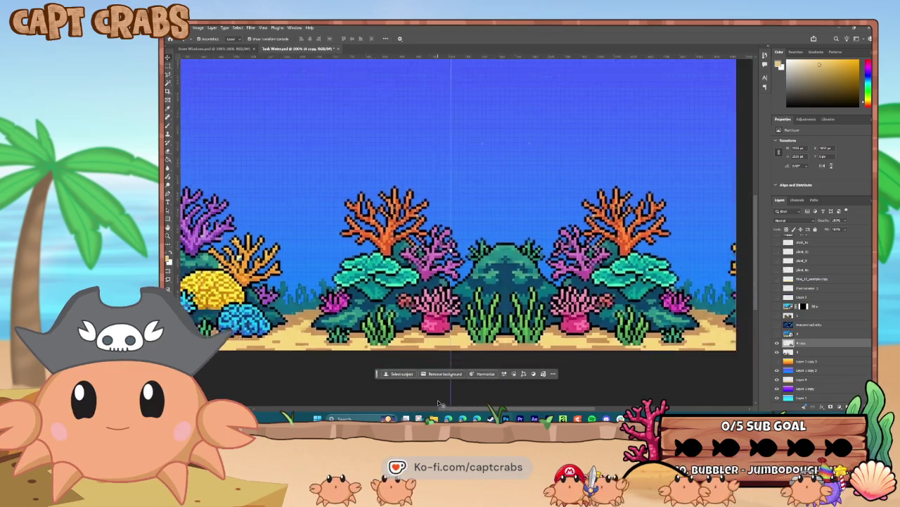
key(ctrl+minus)
key(ctrl+plus)
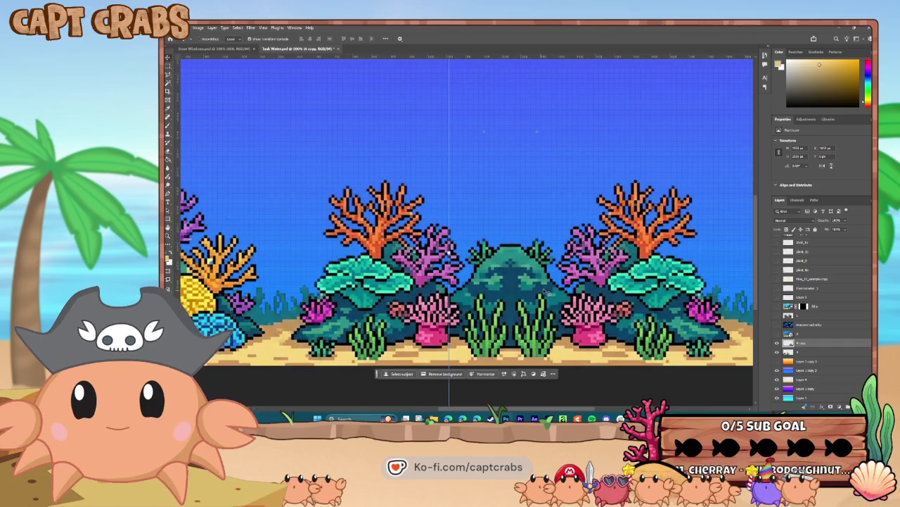
click(777, 342)
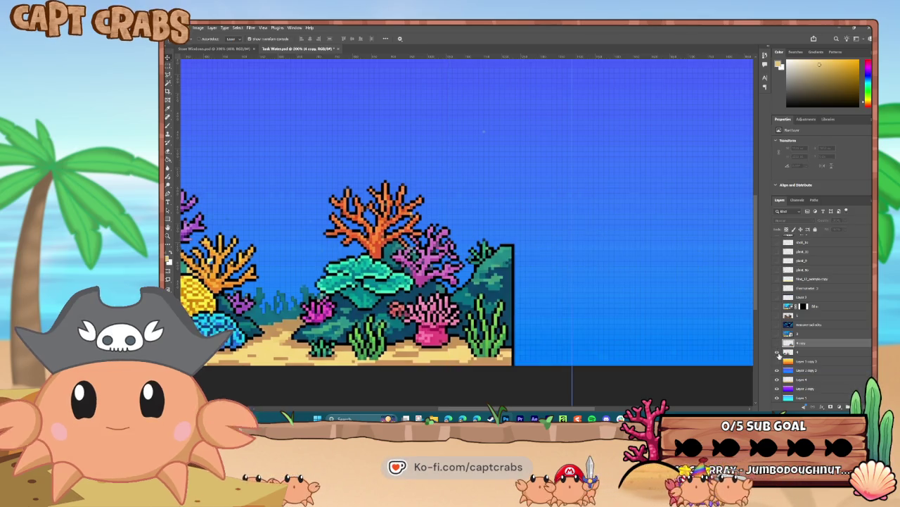
Step: Hide both coral layers, zoom out to the full canvas, and select Layer 1 copy 2
click(777, 352)
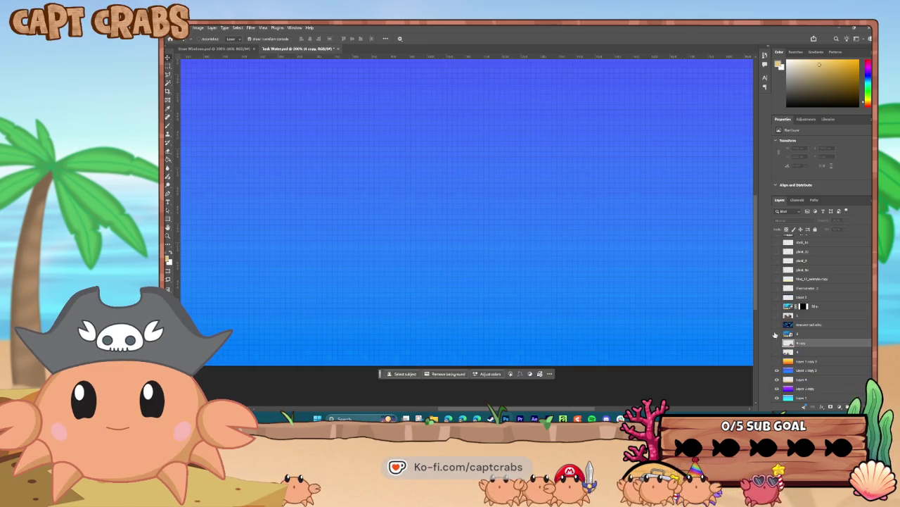
click(777, 325)
click(777, 324)
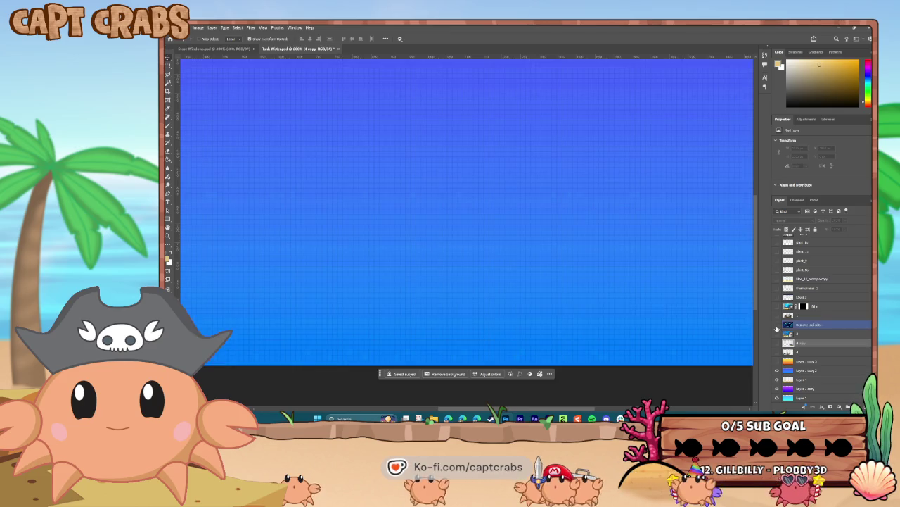
key(ctrl+minus)
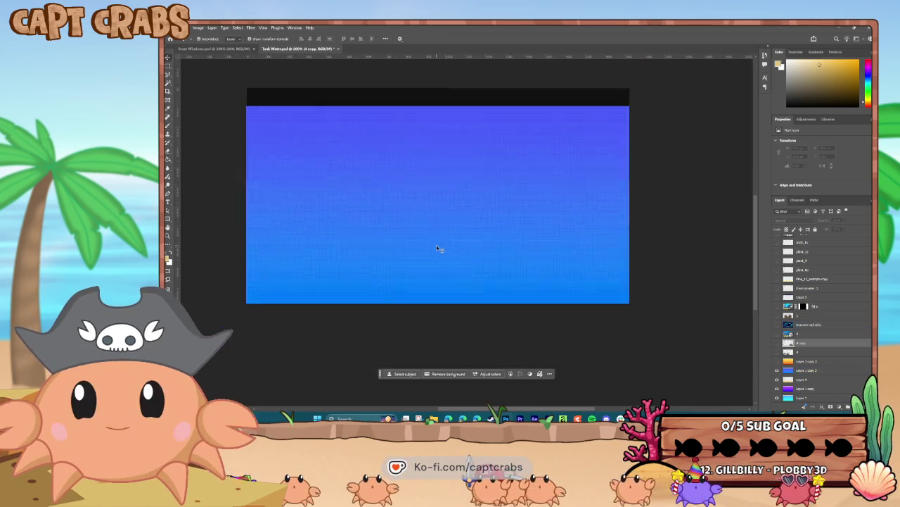
click(436, 248)
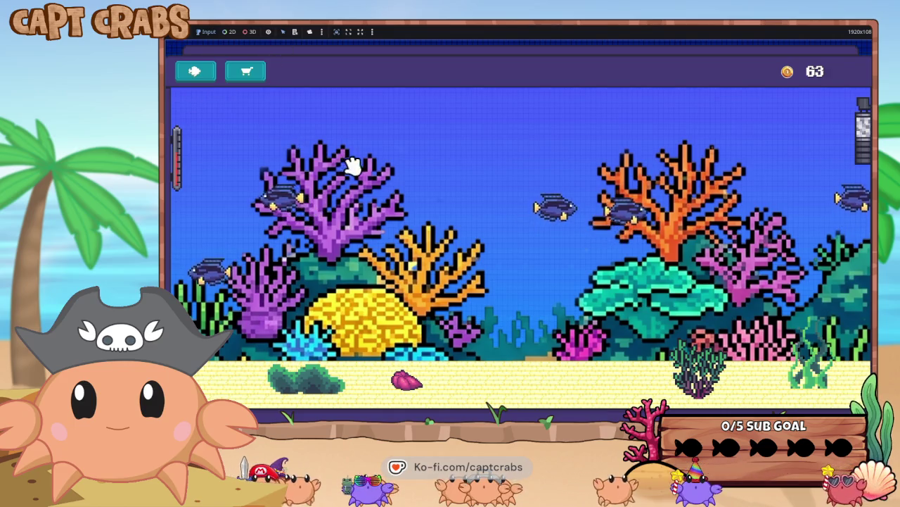
Step: Apply the 300-coin coral background to the tank and view it
click(247, 72)
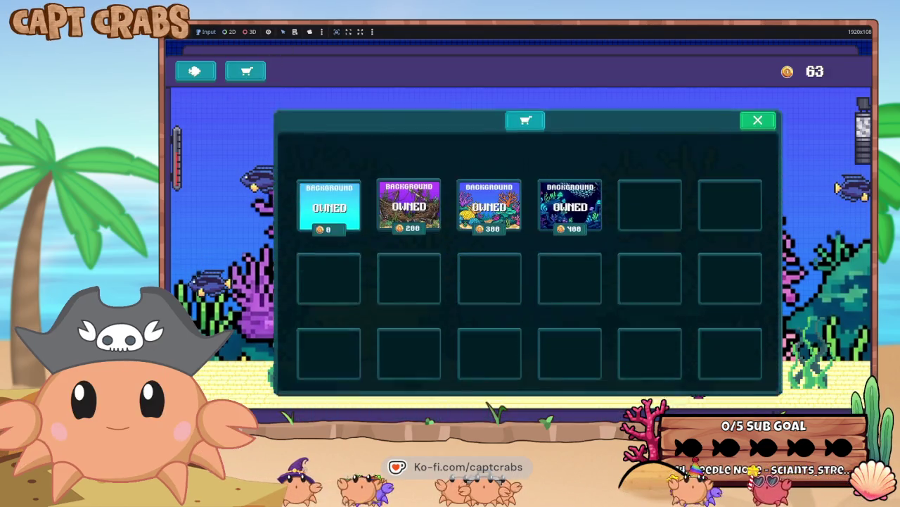
click(494, 199)
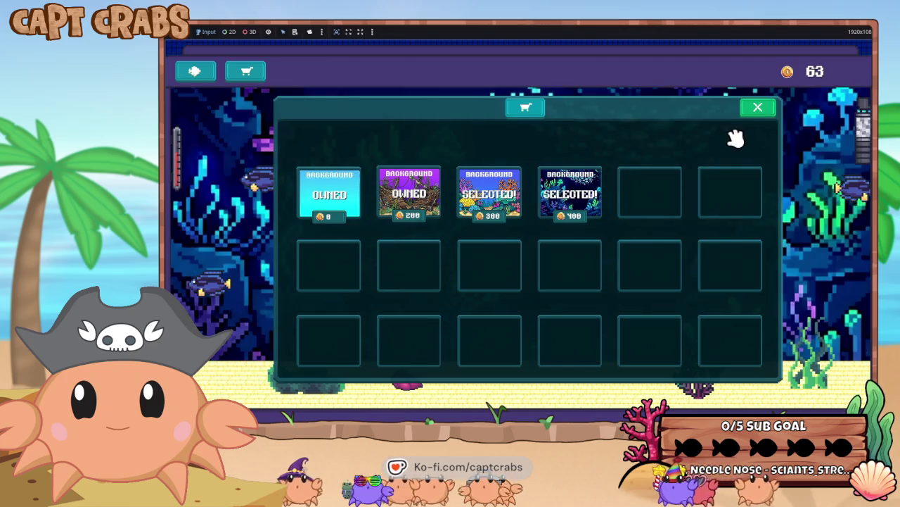
click(760, 110)
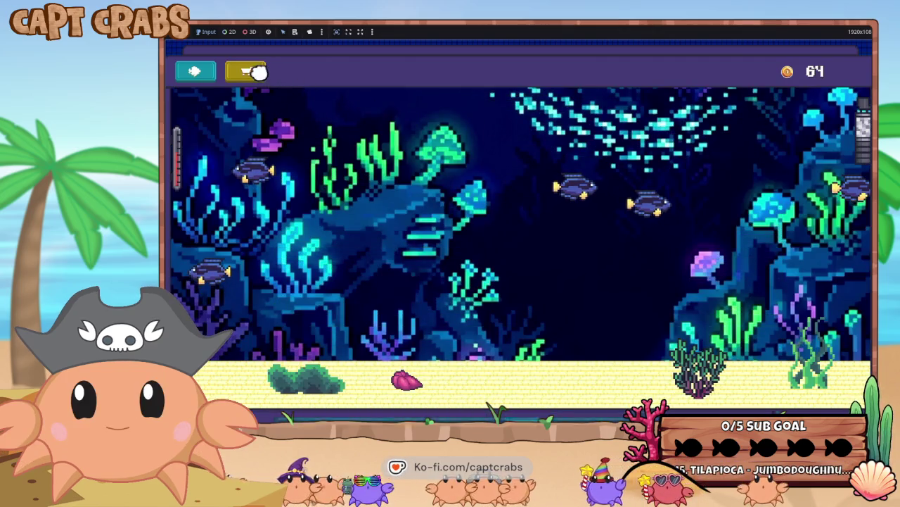
Step: Preview the free, 200, 300 and 400 backgrounds, settling on the 200 purple shipwreck one
click(251, 70)
click(419, 199)
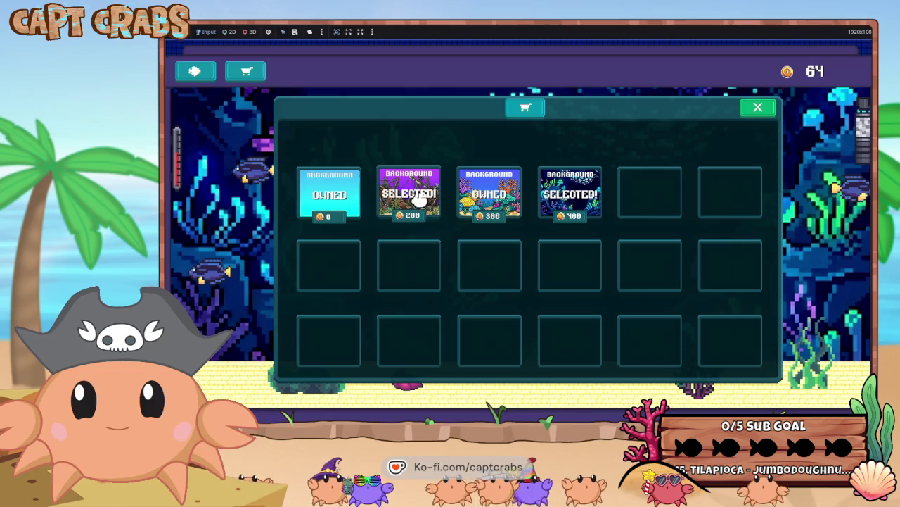
click(492, 201)
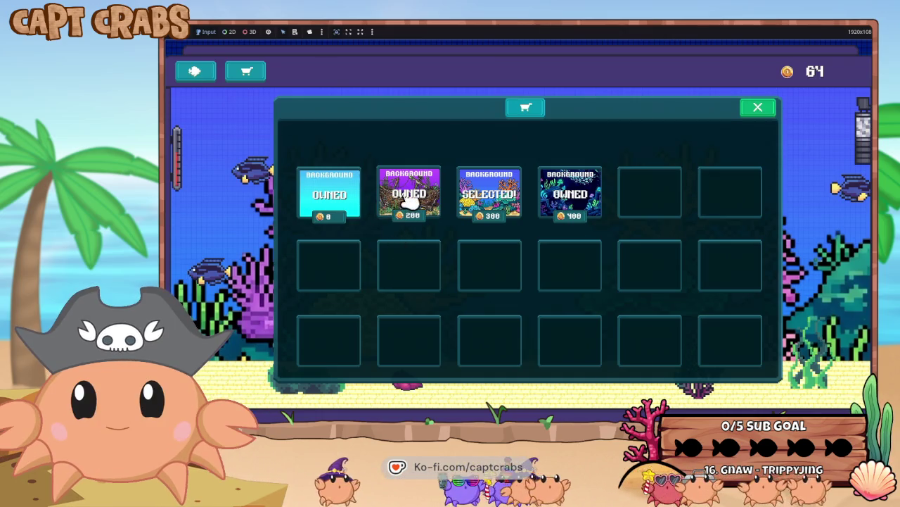
click(411, 200)
click(355, 195)
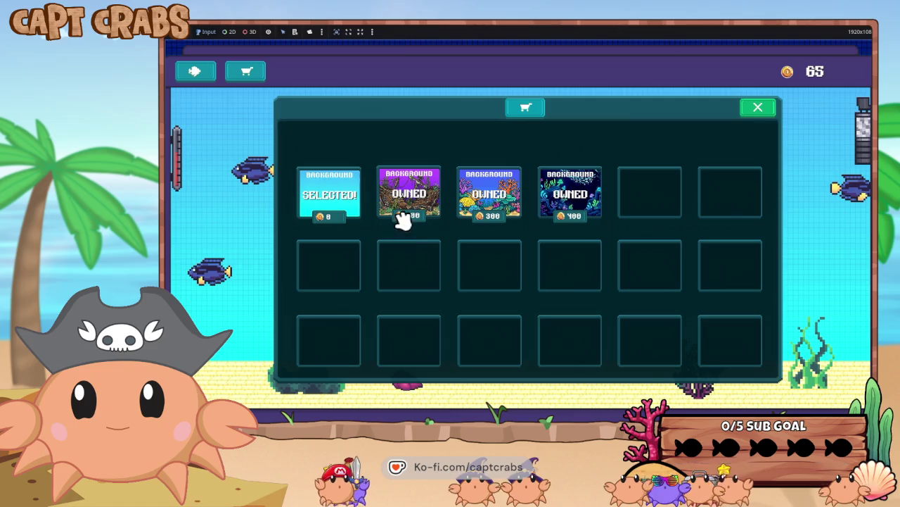
click(411, 199)
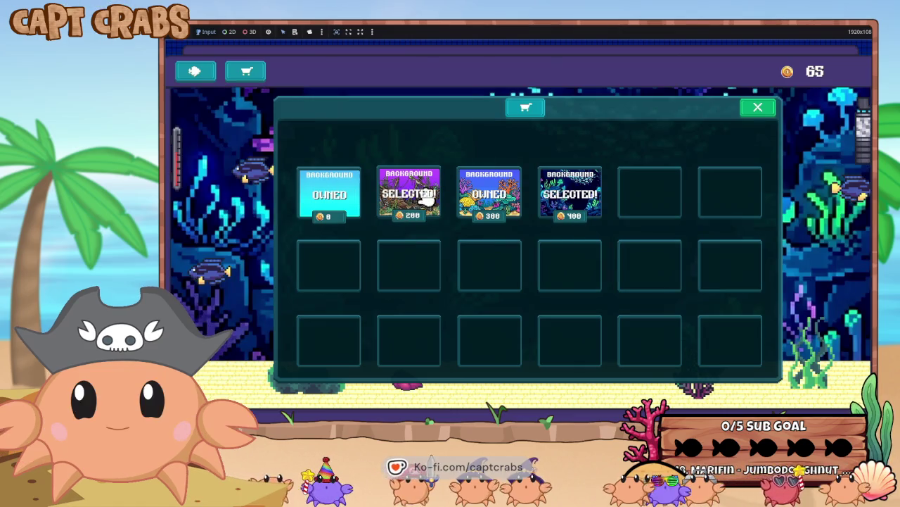
click(491, 195)
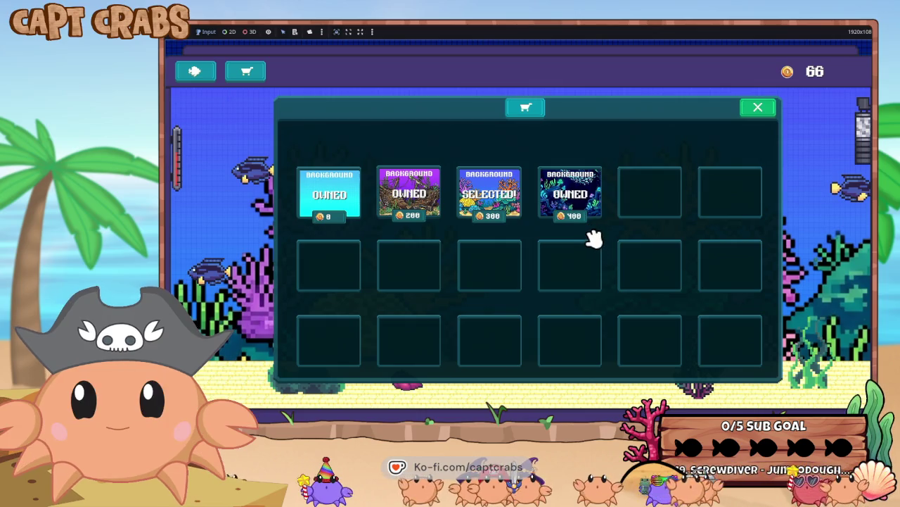
click(576, 201)
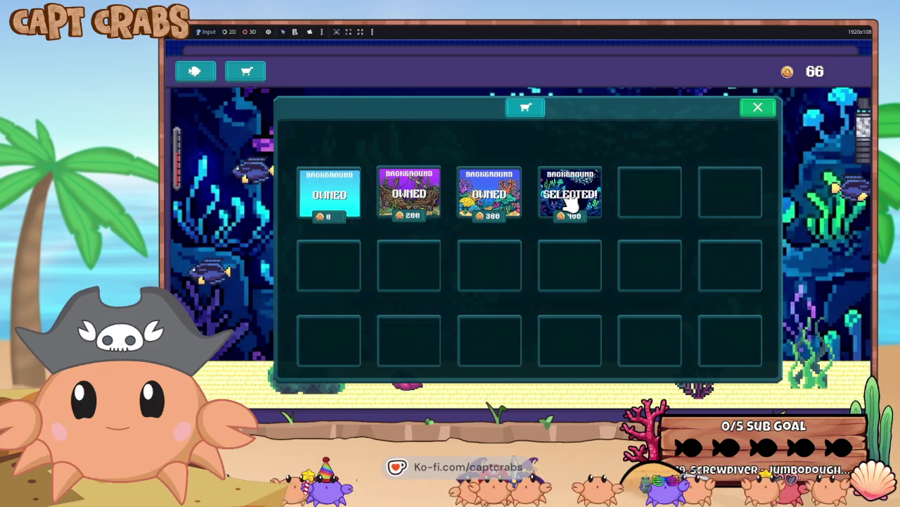
click(411, 196)
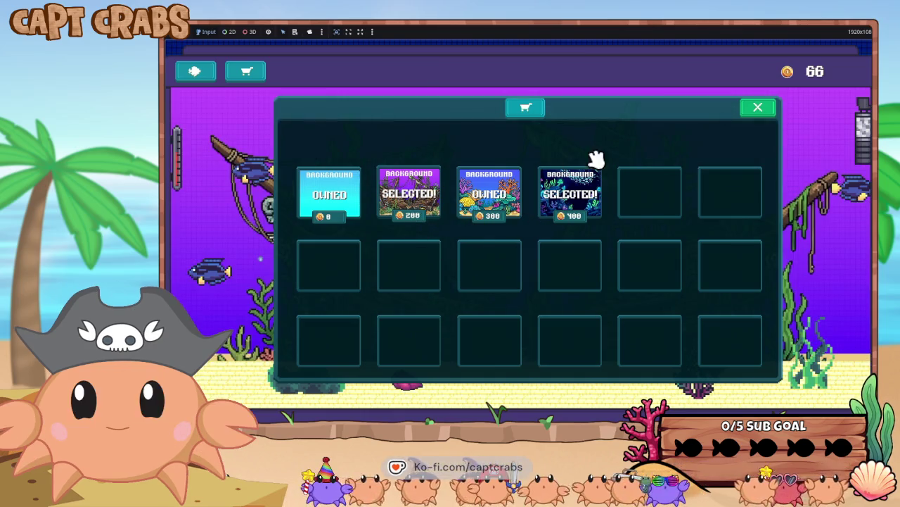
click(753, 110)
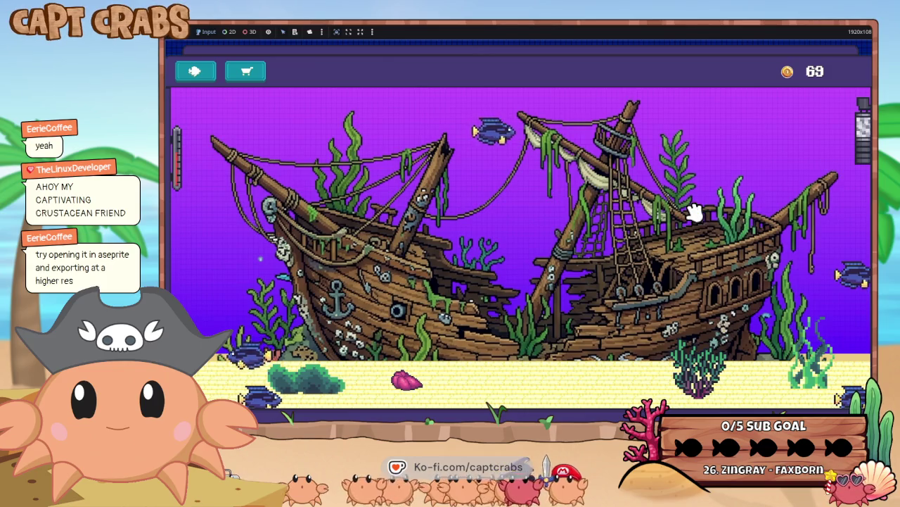
Step: Reselect the free plain light-blue starter background in the shop and return to the tank
click(248, 72)
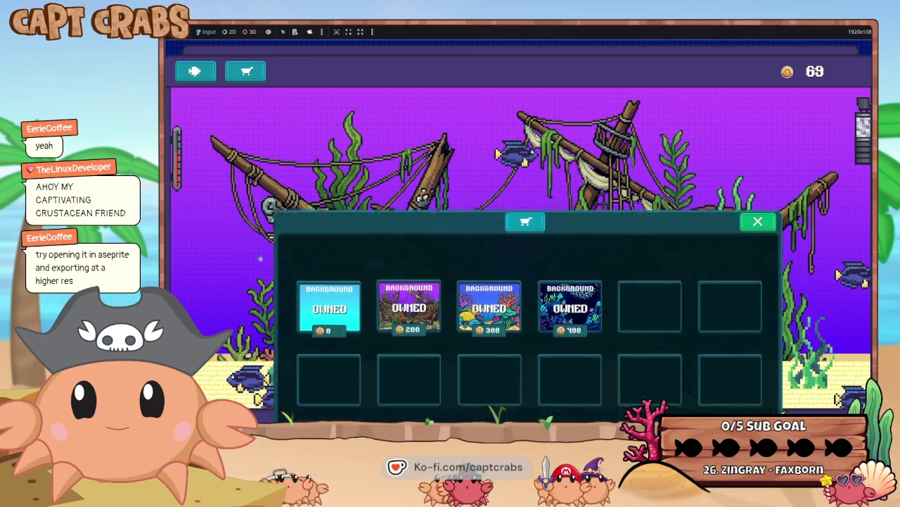
click(332, 197)
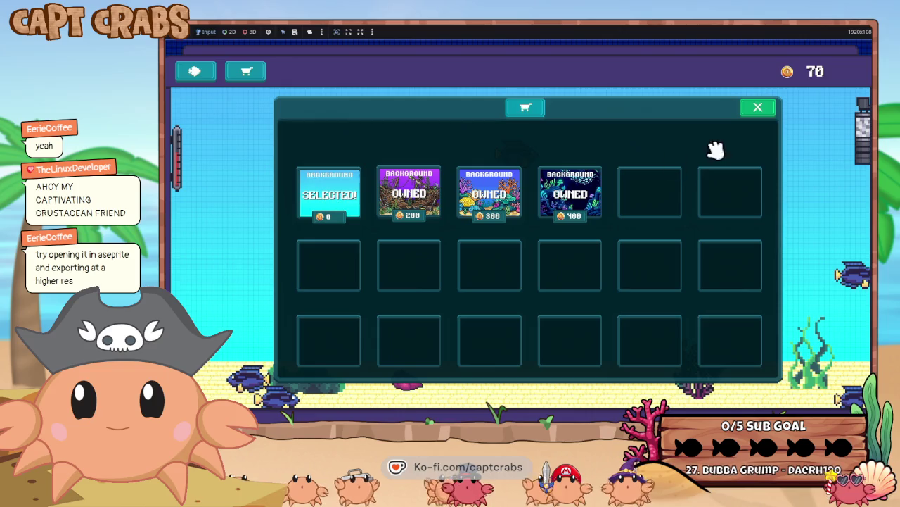
click(757, 109)
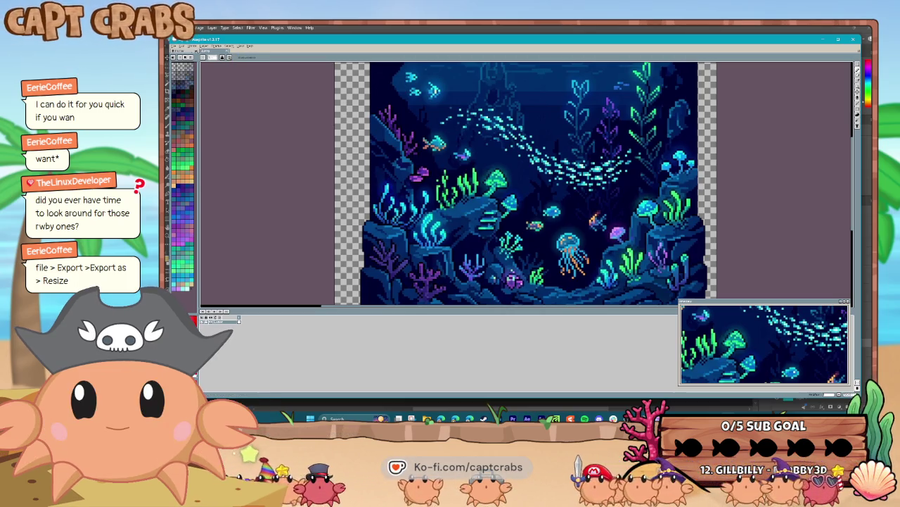
Step: Export the deep-sea scene with a larger Resize value via Export As, then close Aseprite
click(175, 46)
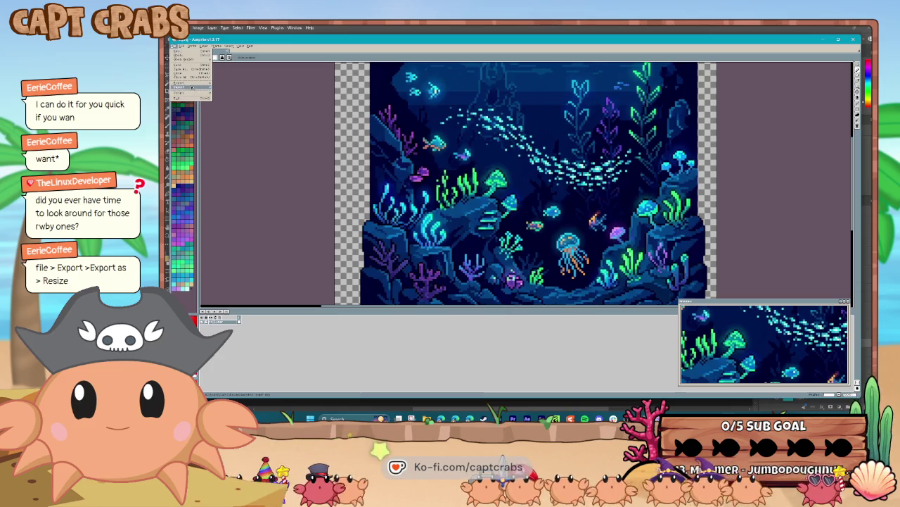
mouse_move(188, 85)
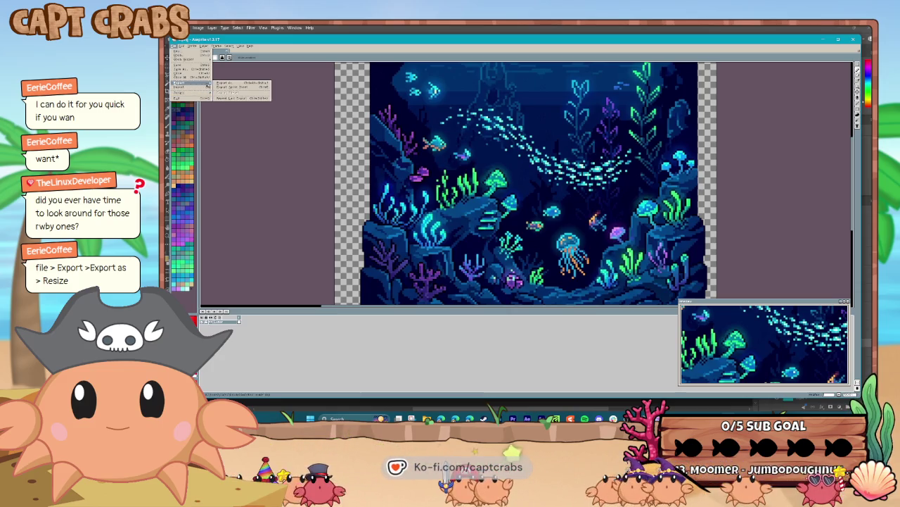
click(232, 83)
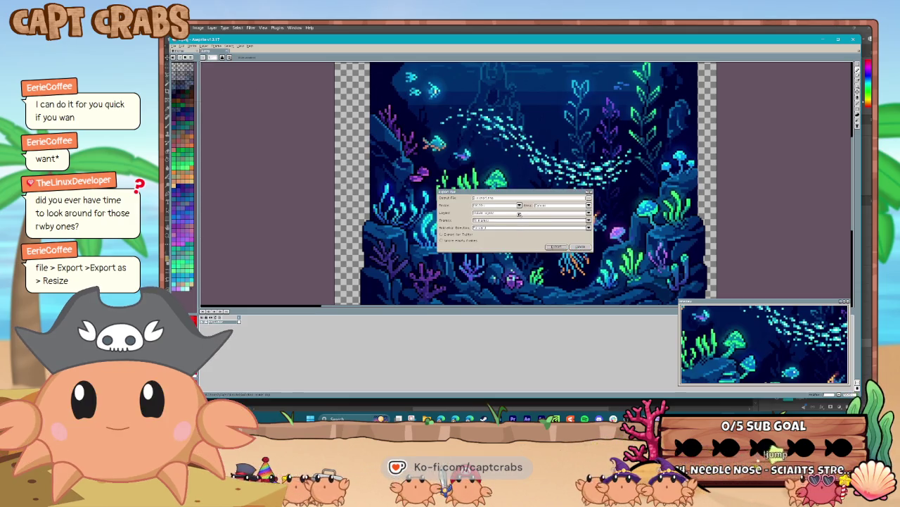
click(519, 205)
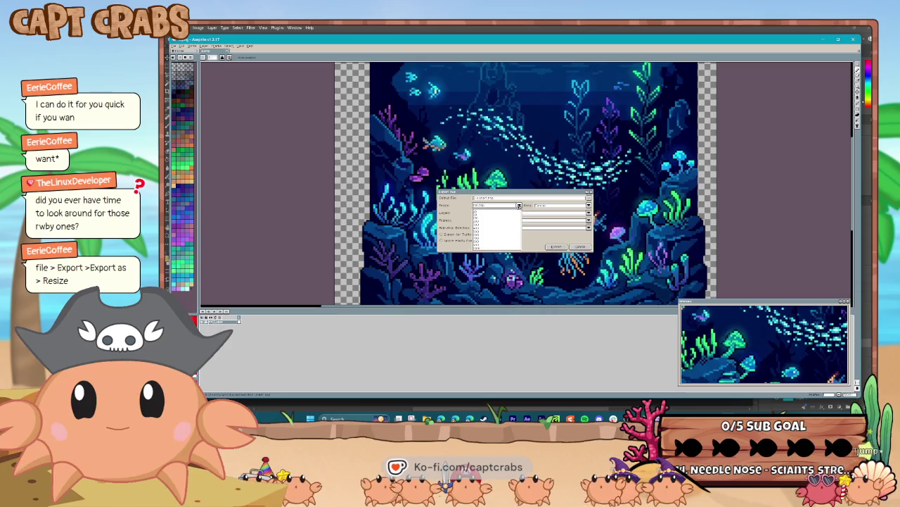
click(481, 235)
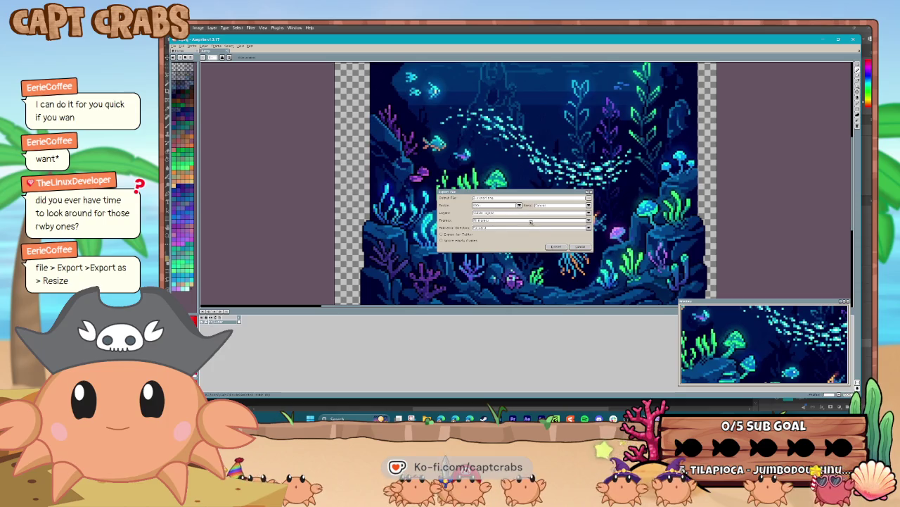
click(556, 247)
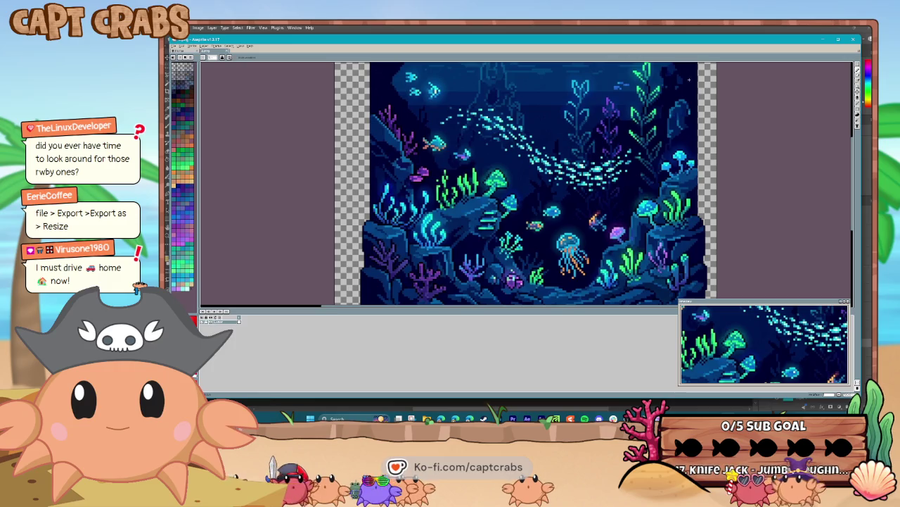
click(852, 40)
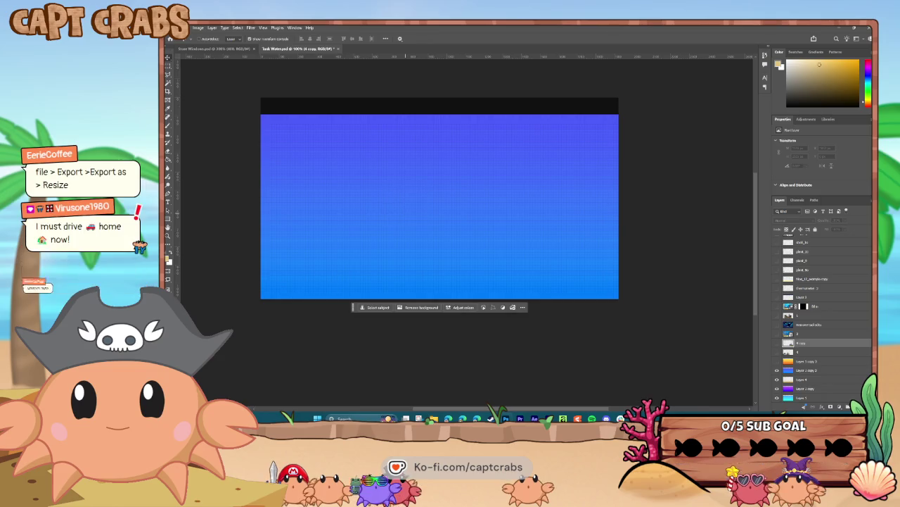
Step: Free-transform the placed deep-sea image past the canvas's left and right edges and commit it
key(ctrl+t)
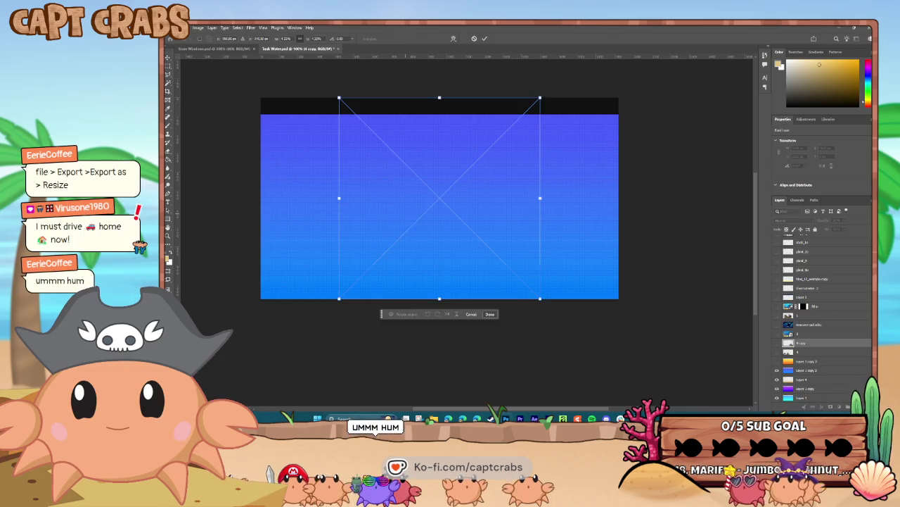
drag(548, 199, 624, 215)
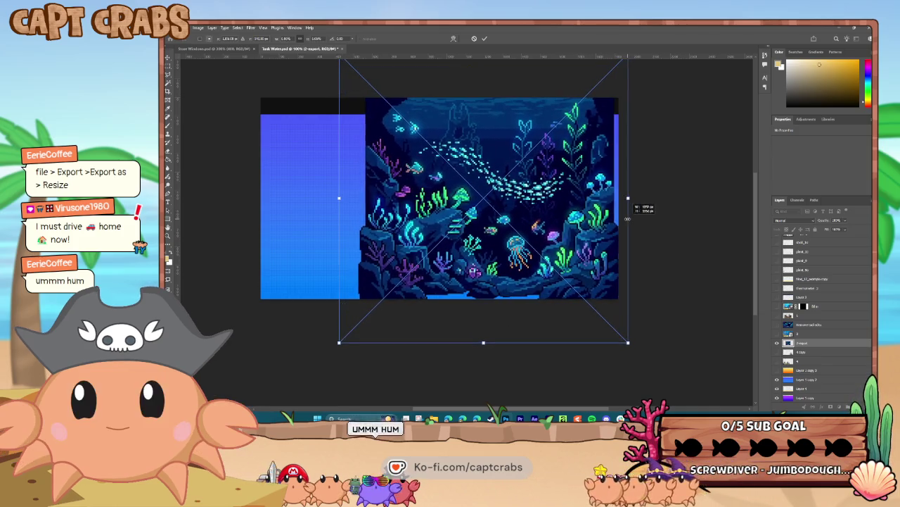
drag(625, 214, 637, 227)
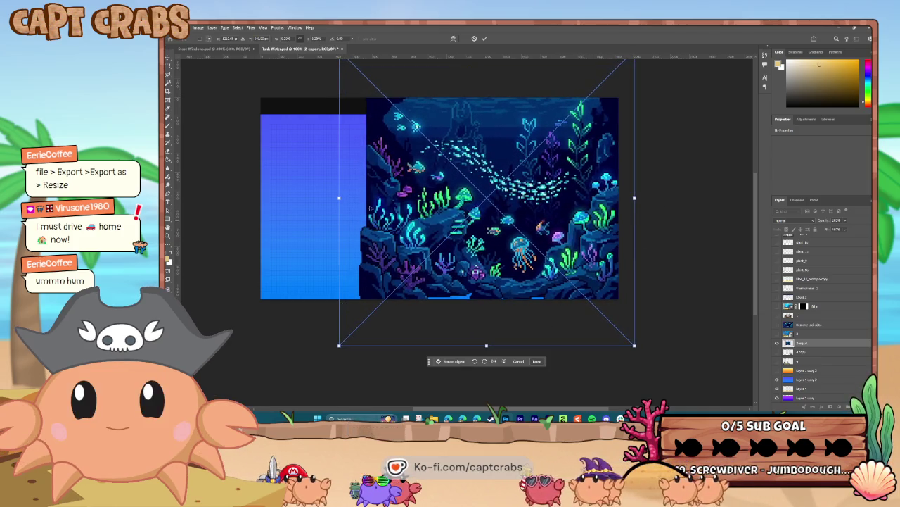
drag(341, 199, 217, 253)
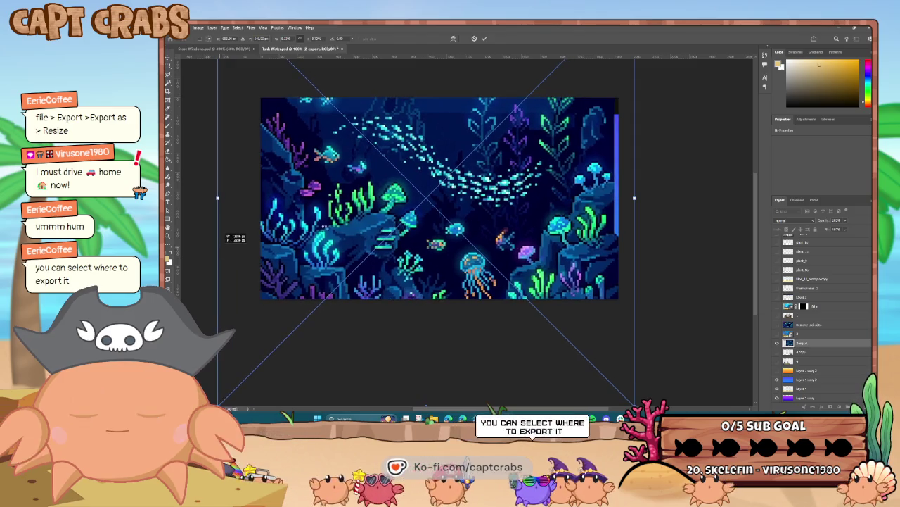
drag(634, 198, 648, 199)
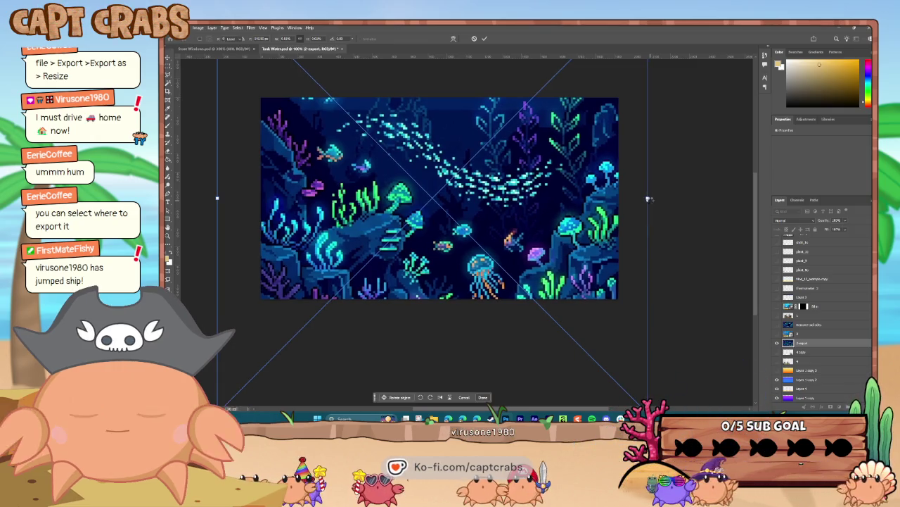
key(Return)
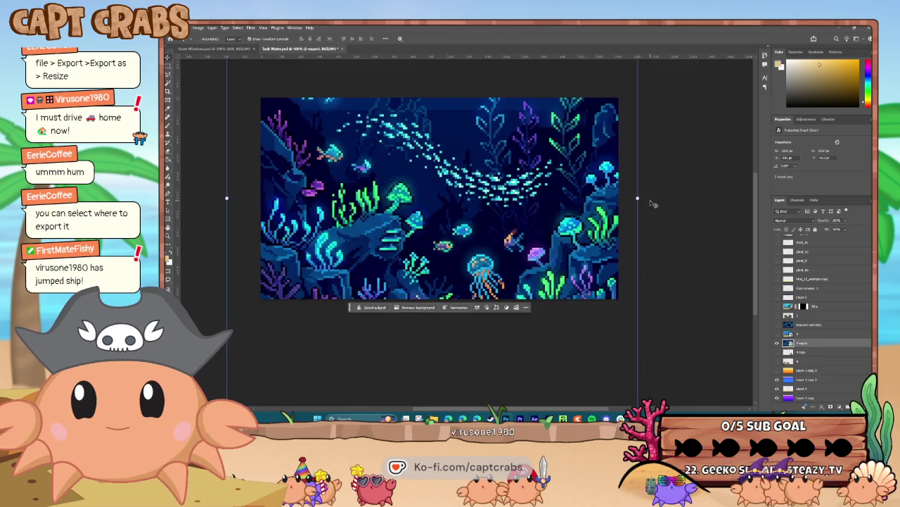
Step: Toggle the other deep-sea version on and off, then hide the deep-sea scene layer
click(777, 325)
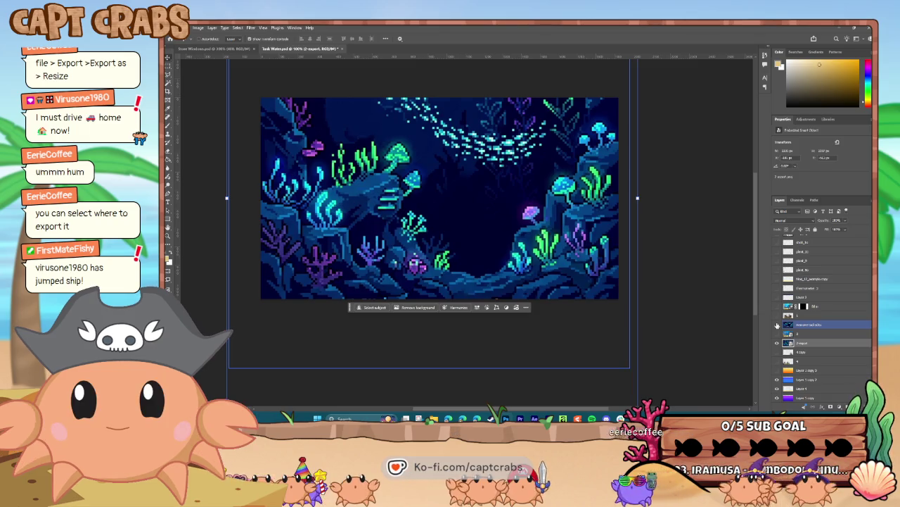
click(777, 325)
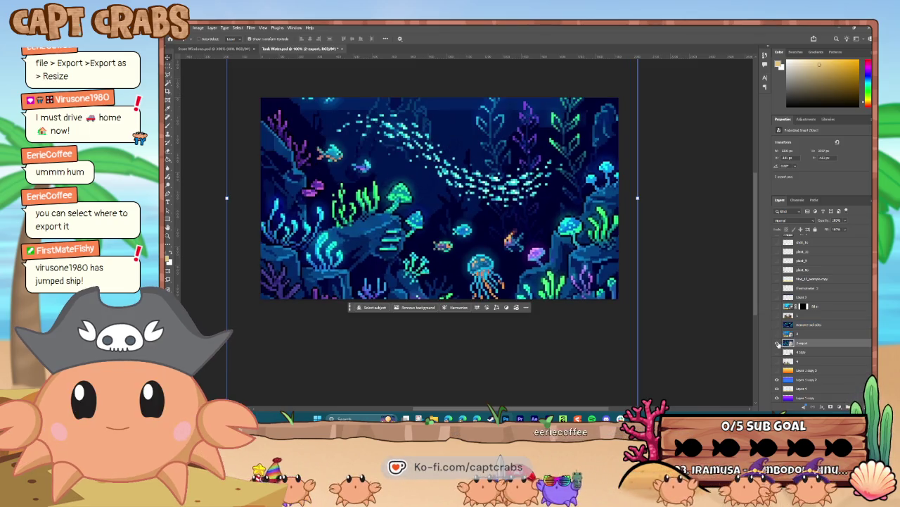
click(778, 343)
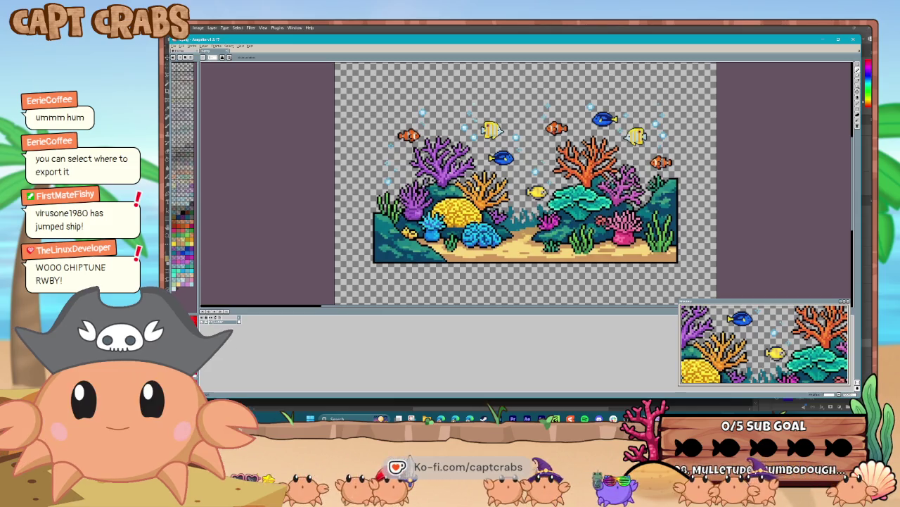
Step: Zoom in and out around the coral reef sprite in Aseprite, then close Aseprite
scroll(447, 209, up, 4)
scroll(448, 209, down, 4)
scroll(455, 199, up, 1)
scroll(455, 198, up, 1)
scroll(455, 198, down, 1)
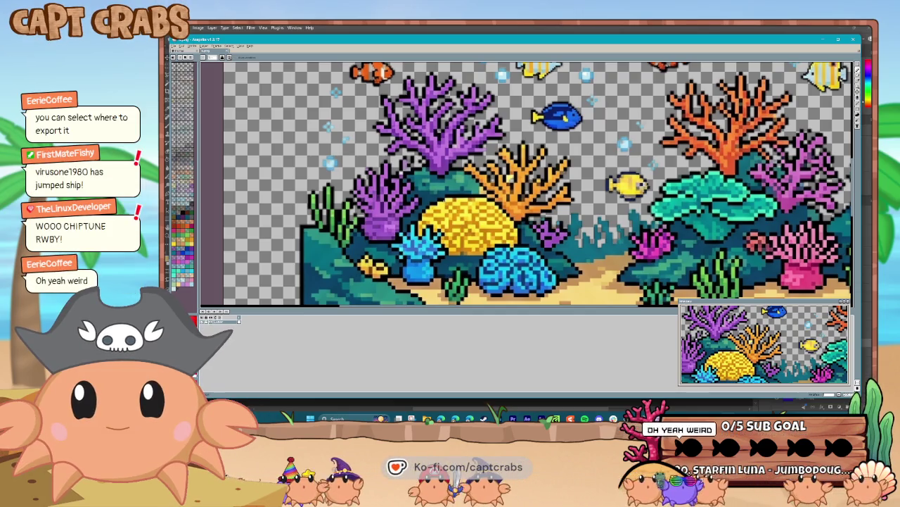
scroll(443, 202, up, 2)
scroll(576, 152, down, 4)
scroll(576, 152, down, 1)
scroll(509, 177, up, 1)
scroll(509, 176, up, 2)
scroll(528, 183, down, 2)
scroll(527, 183, down, 1)
scroll(528, 183, up, 2)
scroll(449, 198, up, 2)
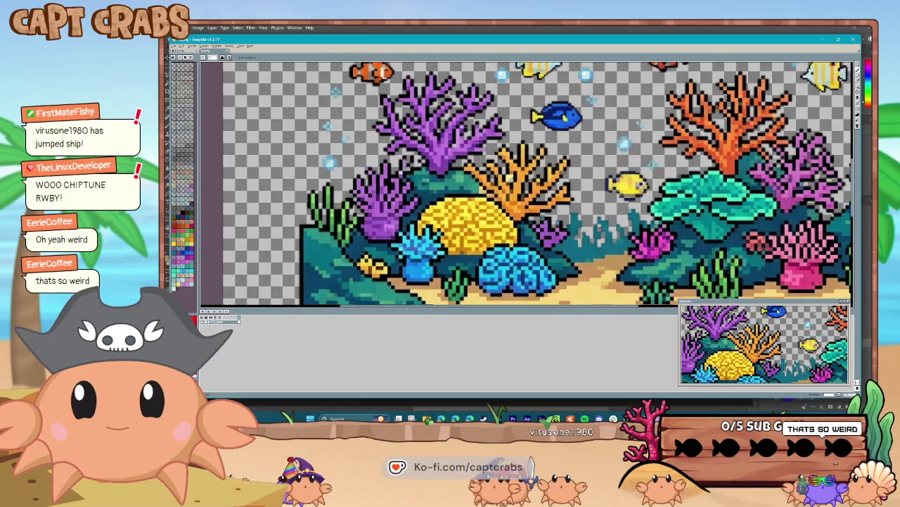
click(852, 44)
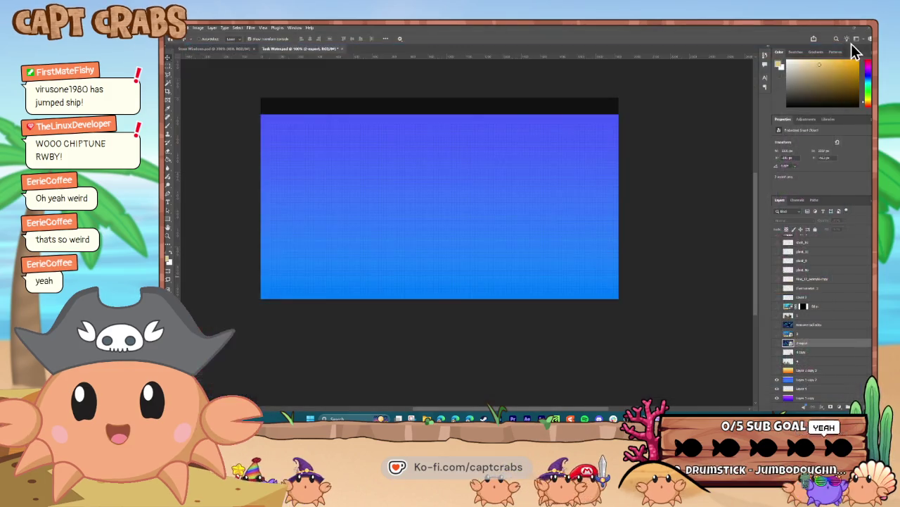
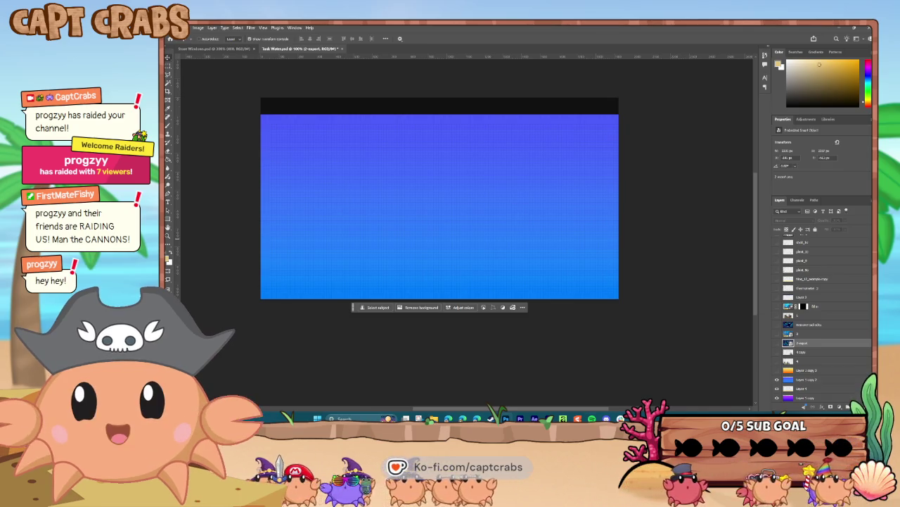
Step: Switch from Photoshop to the Action Game Maker editor showing the shop window scene
key(alt+Tab)
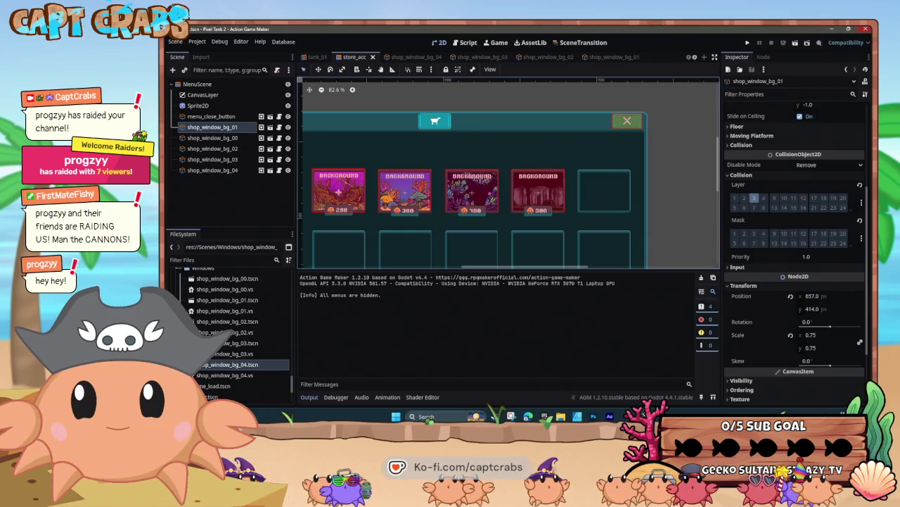
Step: Pan the canvas to show all shop background cards, then run the project with F5
drag(441, 150, 514, 124)
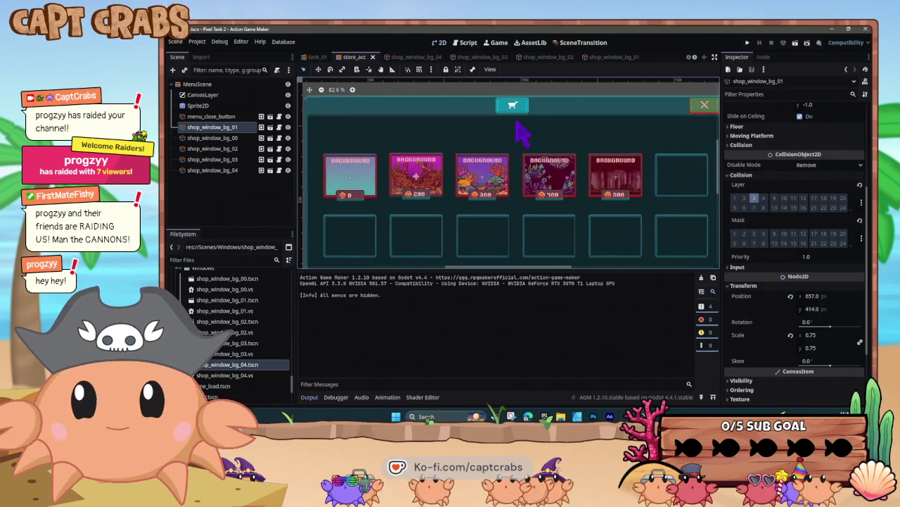
key(F5)
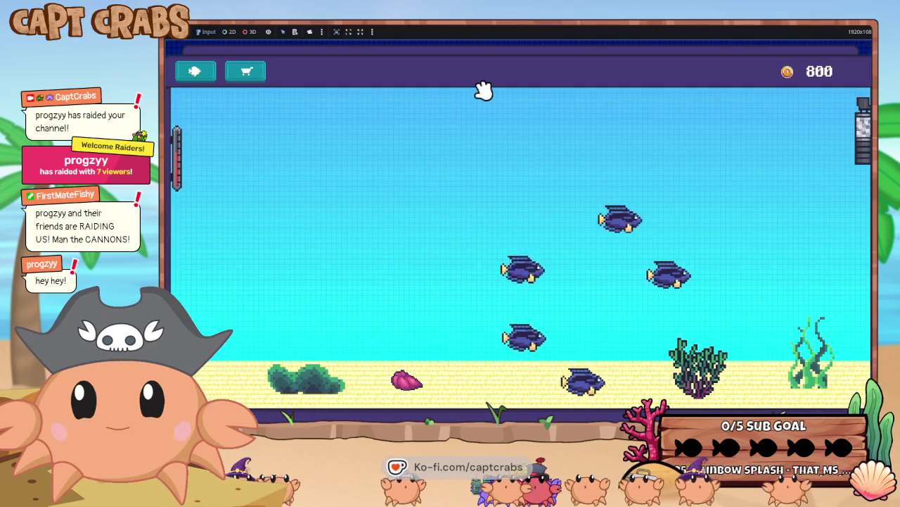
Step: Shift the pink shell and seaweed bush left, drag a fish right, and open the shop
drag(408, 381, 374, 371)
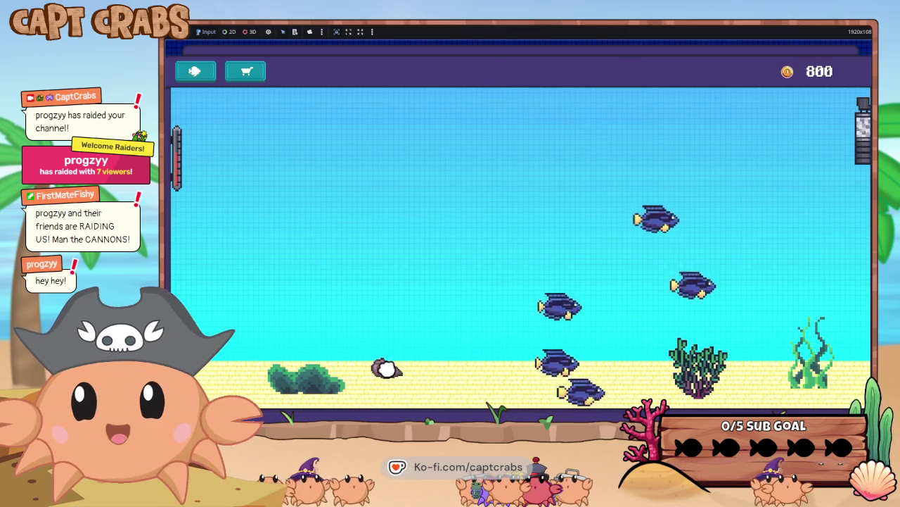
drag(304, 378, 241, 368)
mouse_move(371, 370)
mouse_down()
mouse_move(392, 369)
mouse_move(316, 372)
mouse_up()
drag(539, 308, 392, 195)
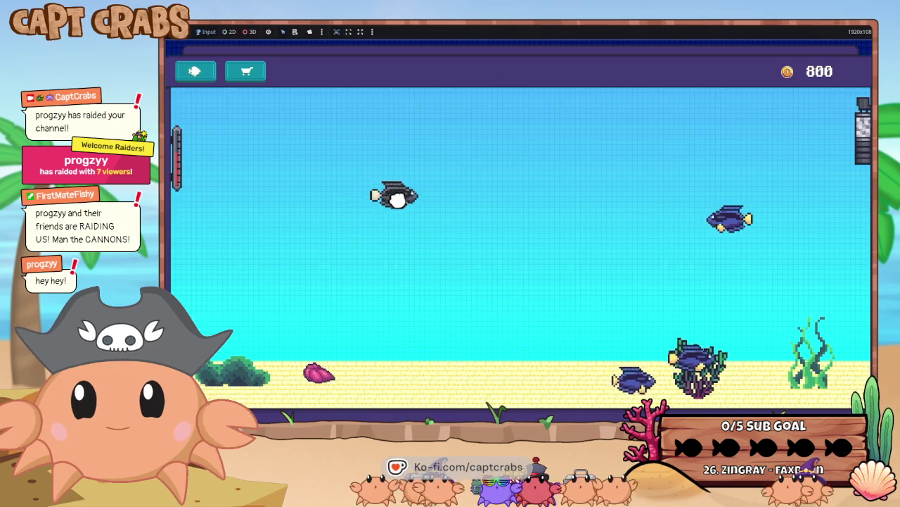
drag(322, 171, 524, 171)
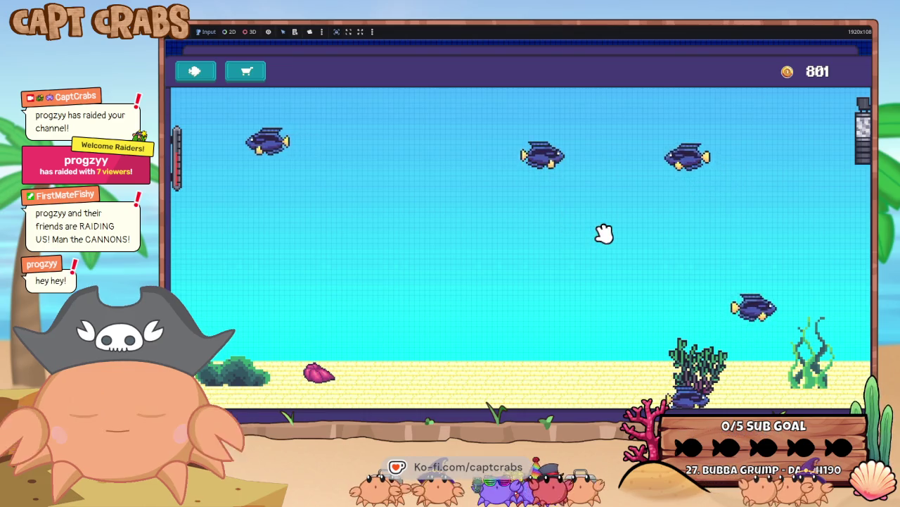
click(245, 75)
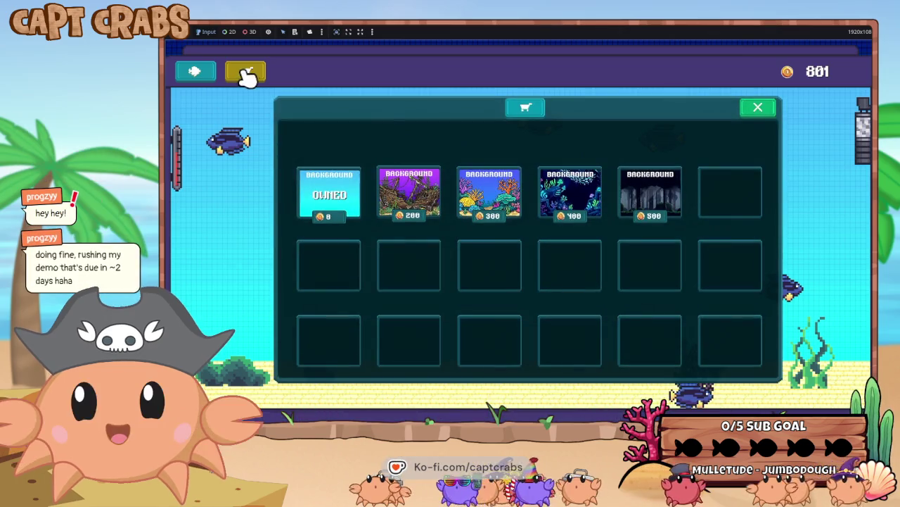
mouse_move(649, 192)
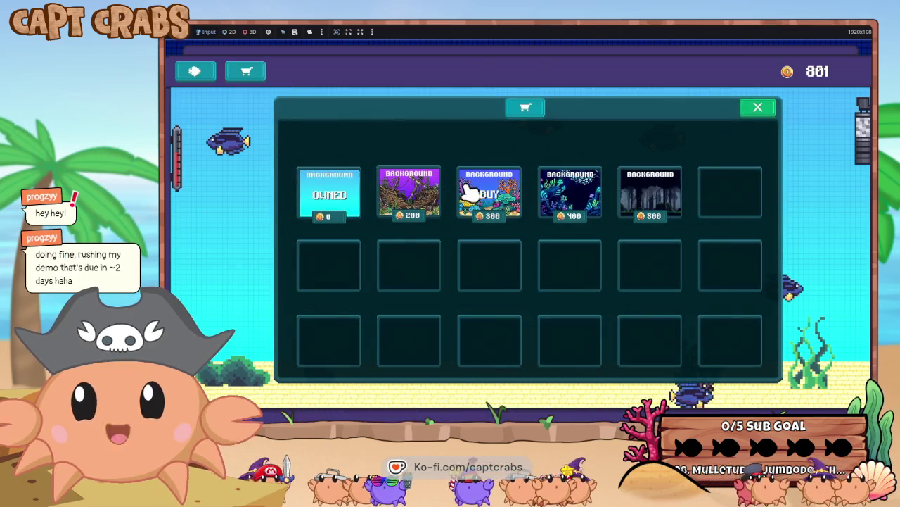
Step: Buy the 500-coin forest background, then reopen the shop and buy the 200-coin one
click(641, 200)
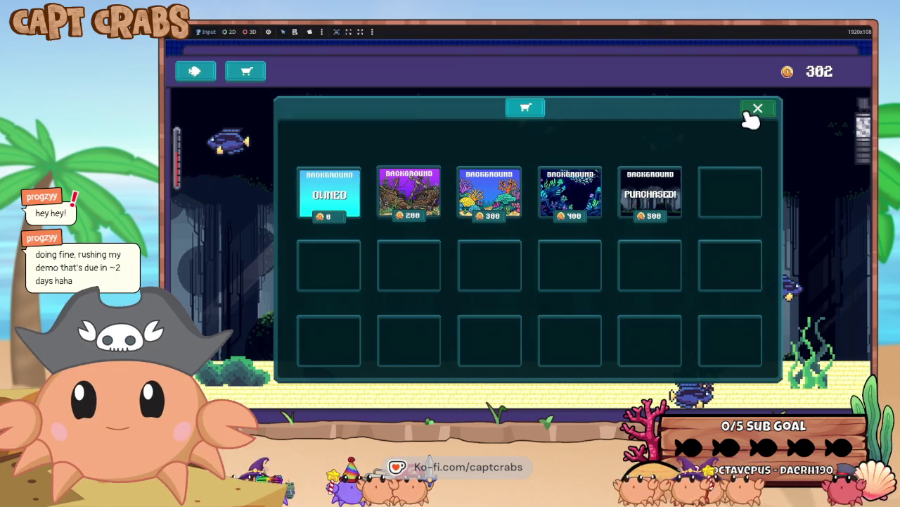
click(749, 119)
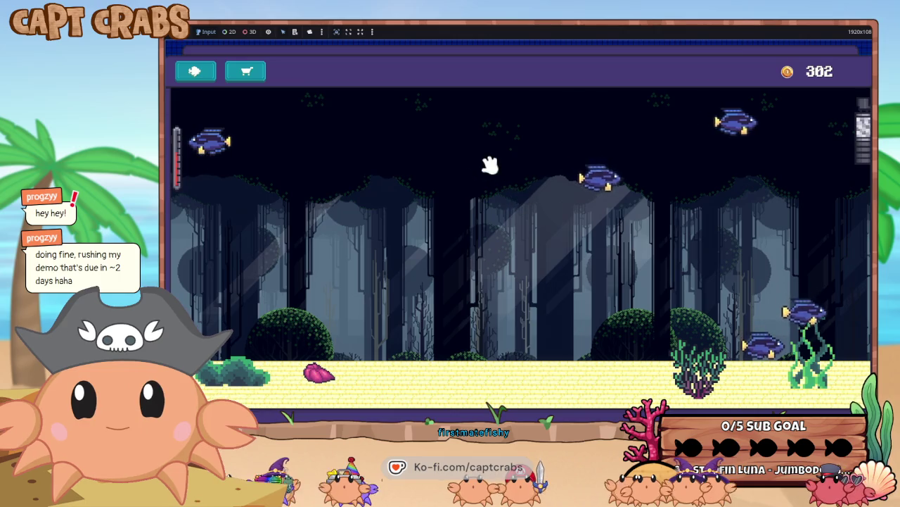
click(259, 74)
click(392, 185)
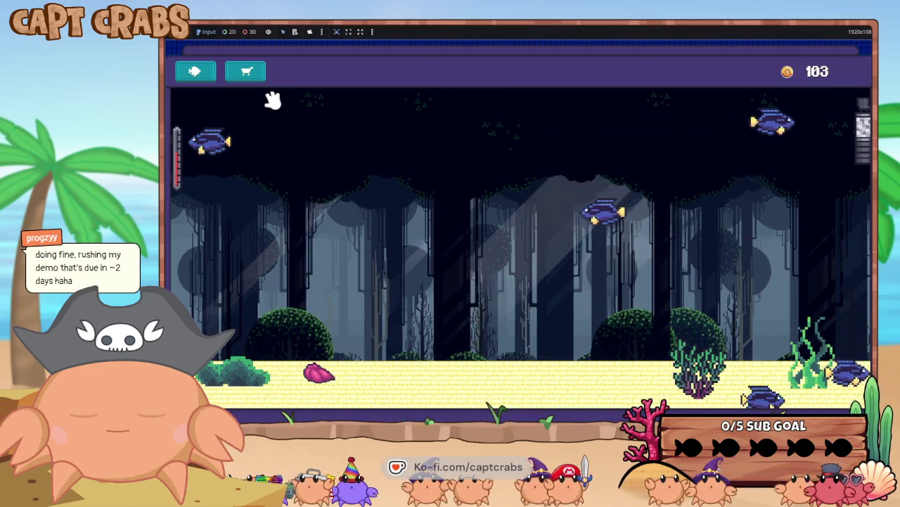
Step: Apply the owned purple shipwreck background, move both seaweeds right, then switch to the browser
click(246, 71)
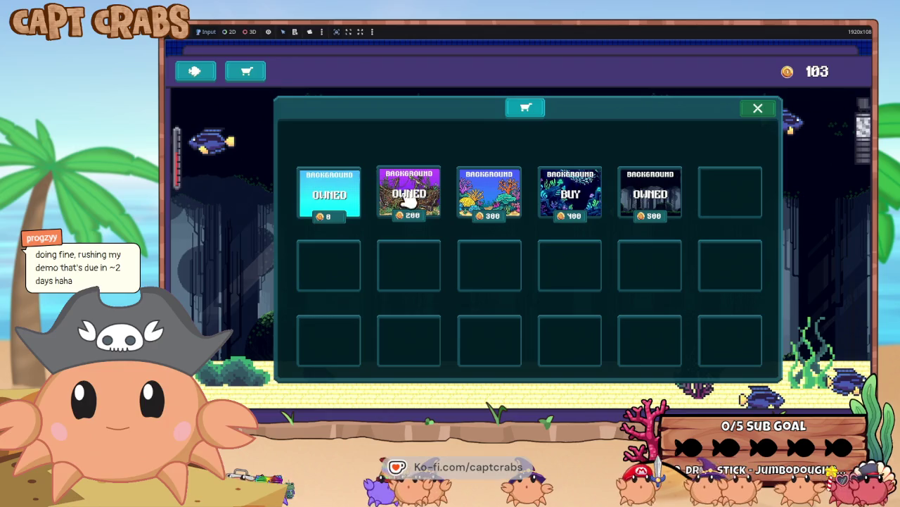
click(413, 202)
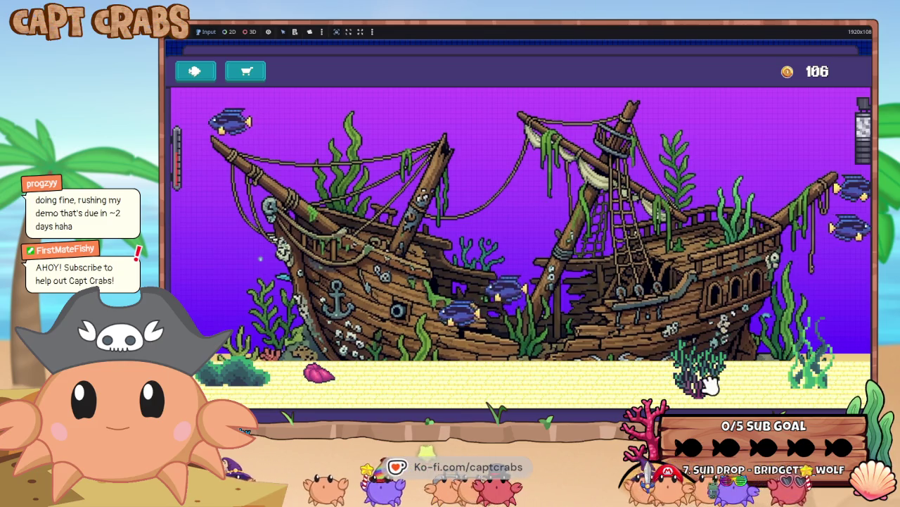
drag(695, 358, 744, 343)
drag(809, 362, 827, 363)
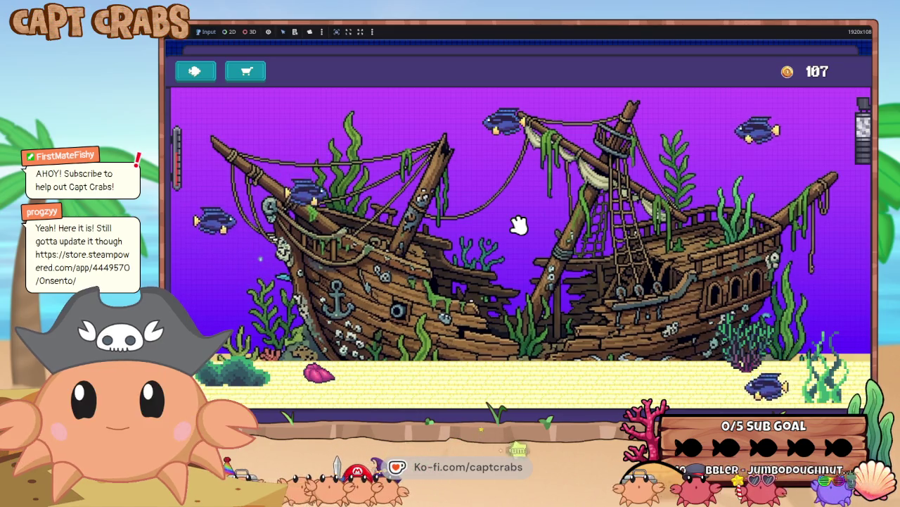
key(alt+Tab)
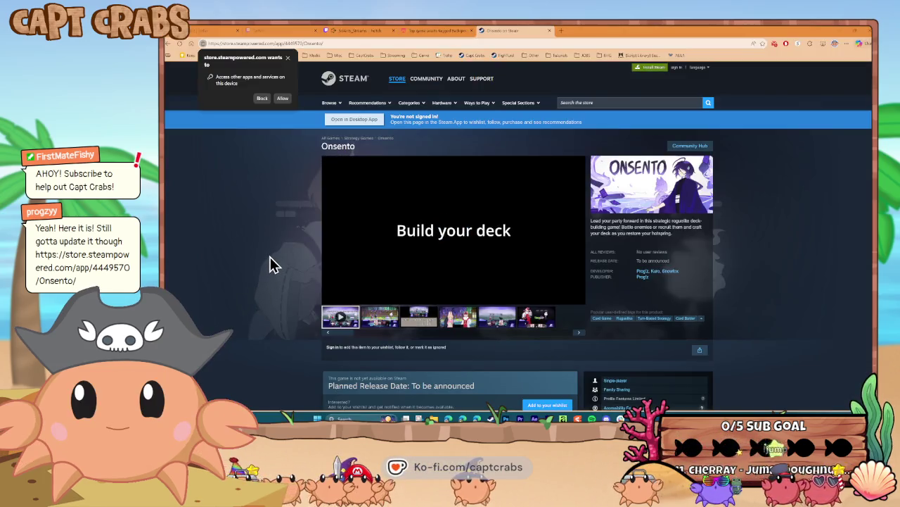
Step: Block the site permission prompt on the Onsento Steam store page
click(288, 58)
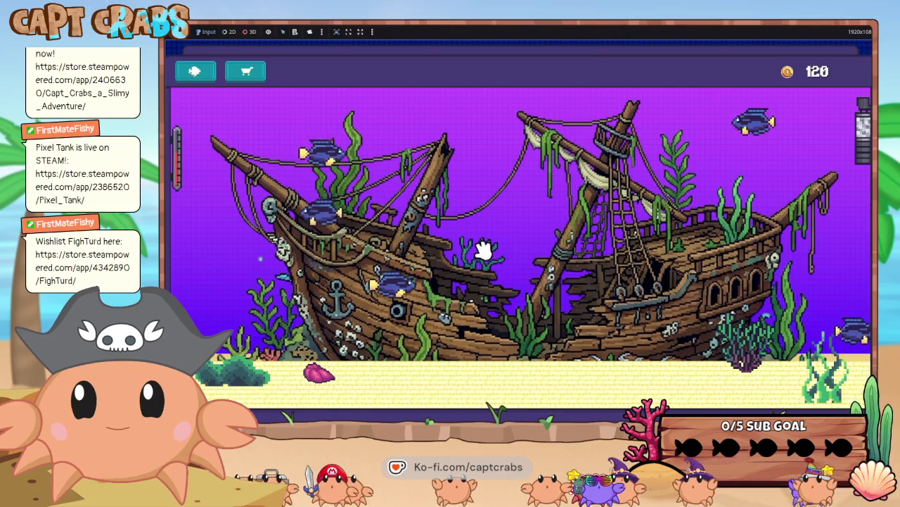
Step: Restart the game with a fresh tank from the Escape settings menu
key(Escape)
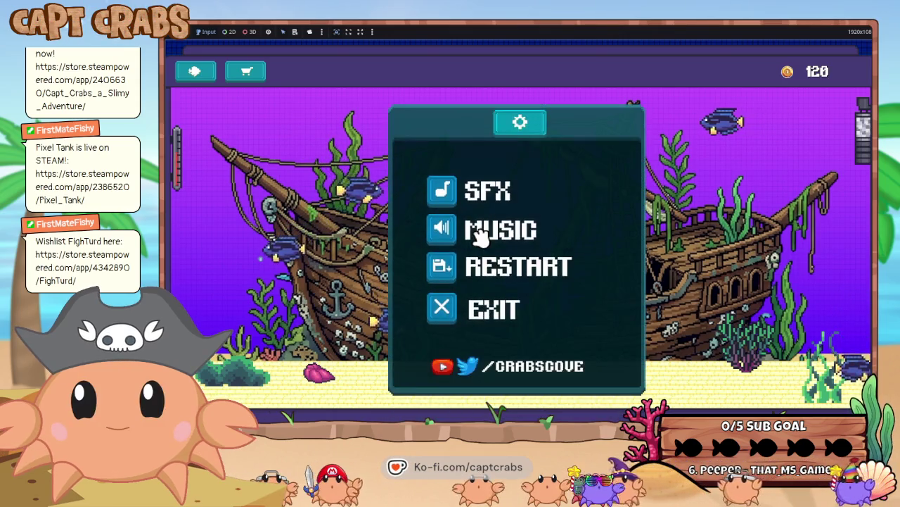
key(Escape)
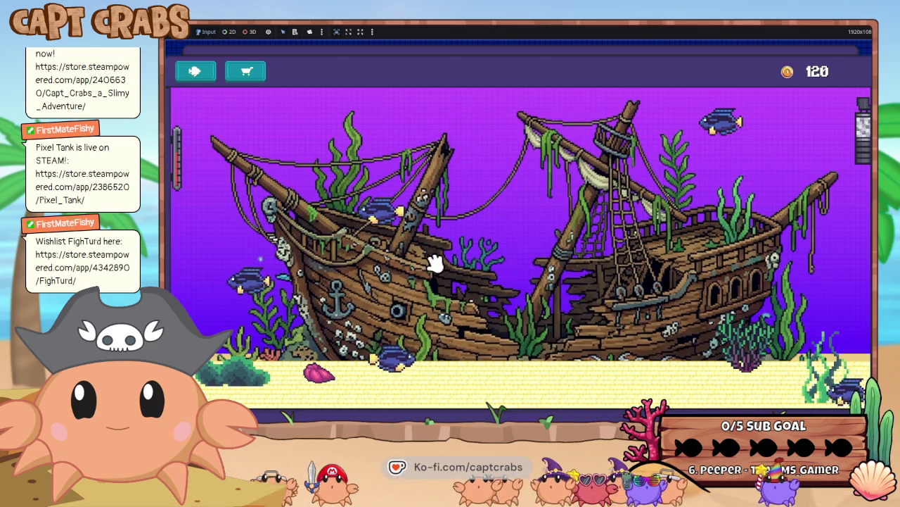
key(Escape)
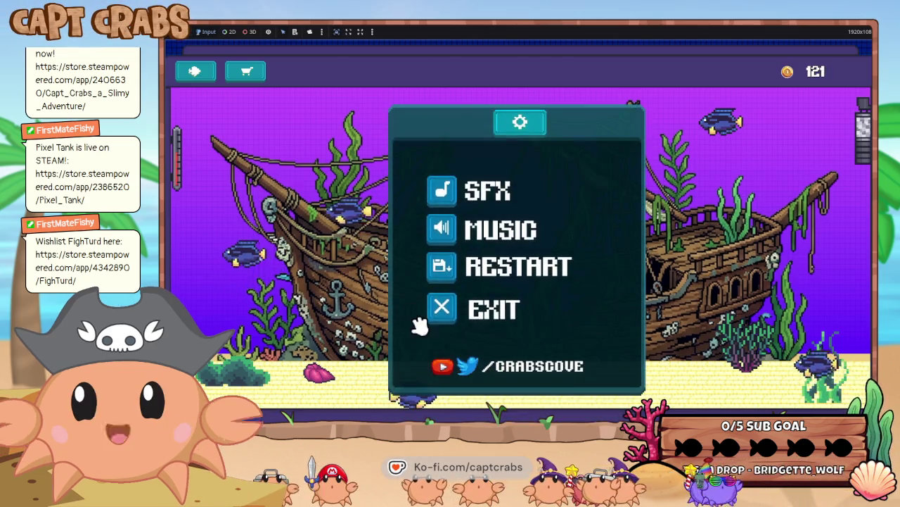
click(482, 285)
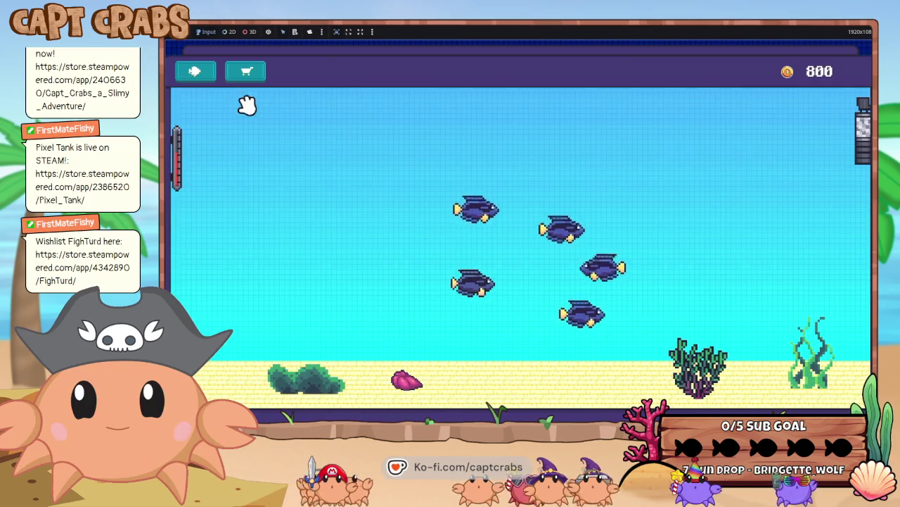
Step: Buy the 300-coin coral reef and another background, then apply the 200-coin shipwreck background
click(254, 79)
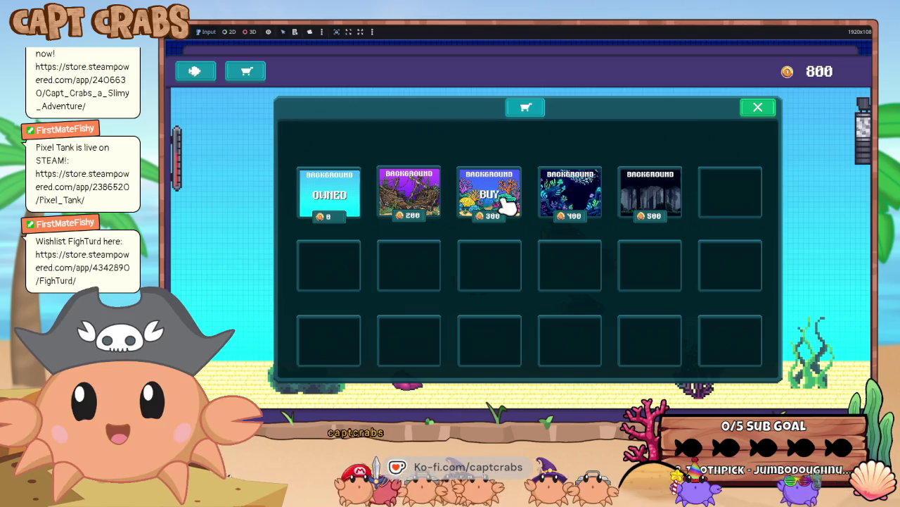
mouse_move(489, 192)
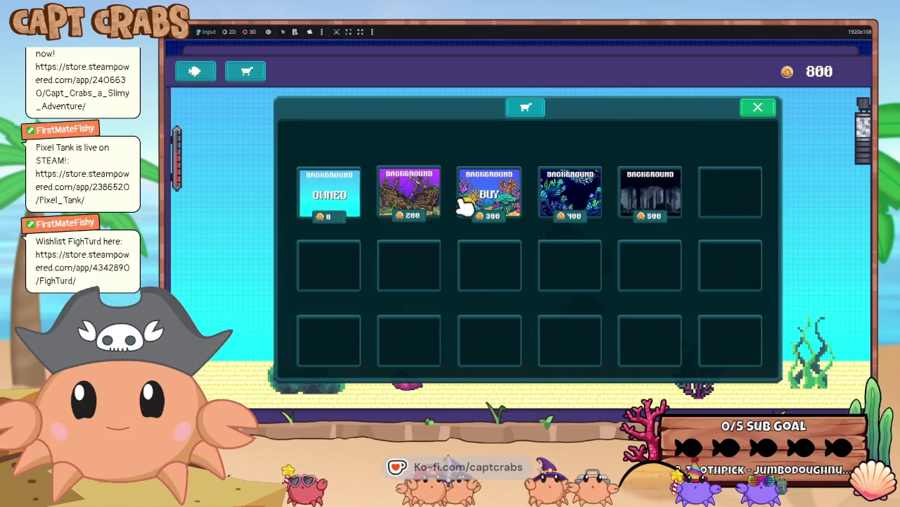
click(408, 198)
click(484, 200)
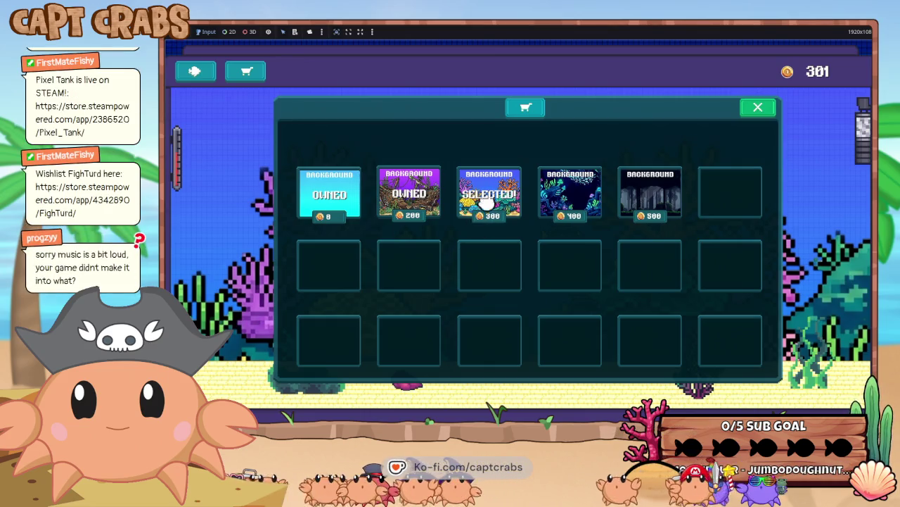
click(410, 199)
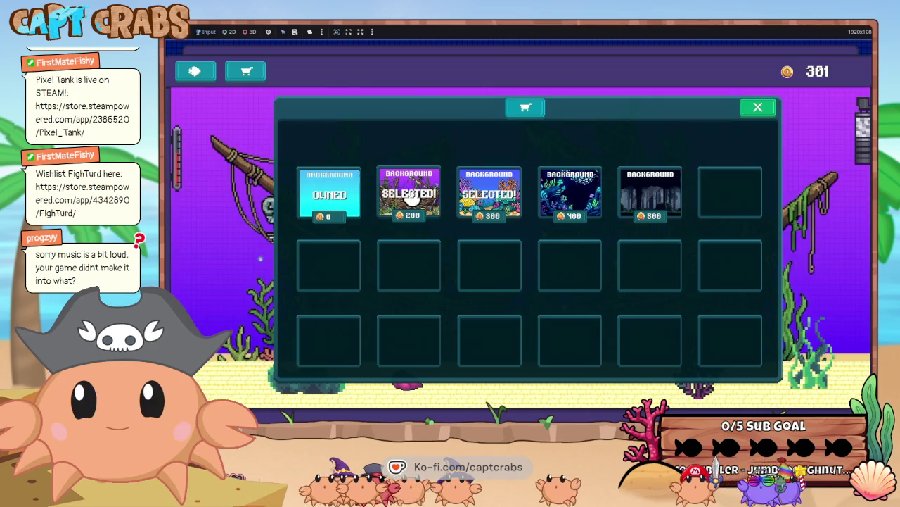
click(754, 108)
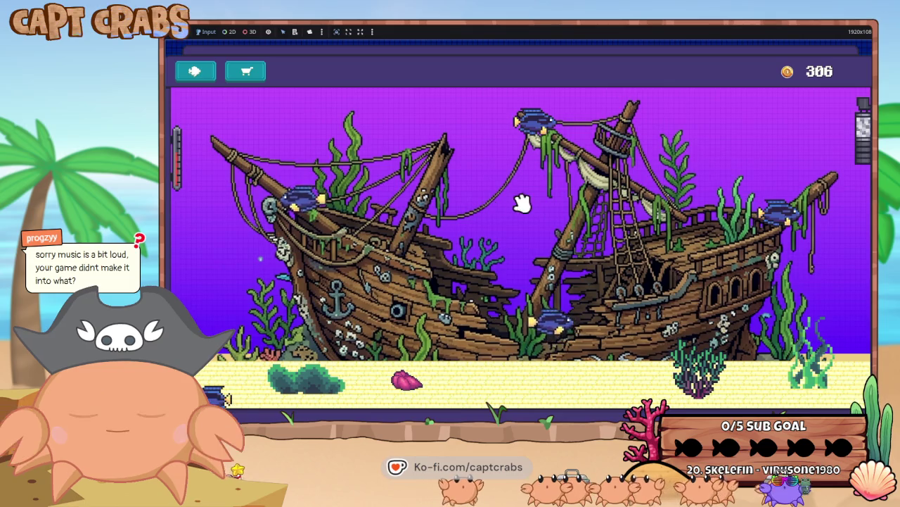
Step: Cycle between plain blue, 300-coin coral reef and the 400-coin background, ending on plain blue
click(233, 77)
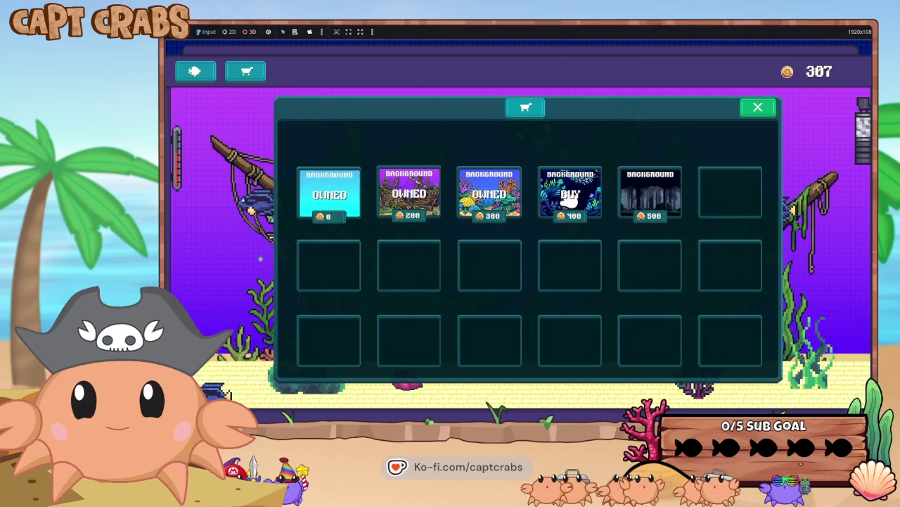
click(653, 196)
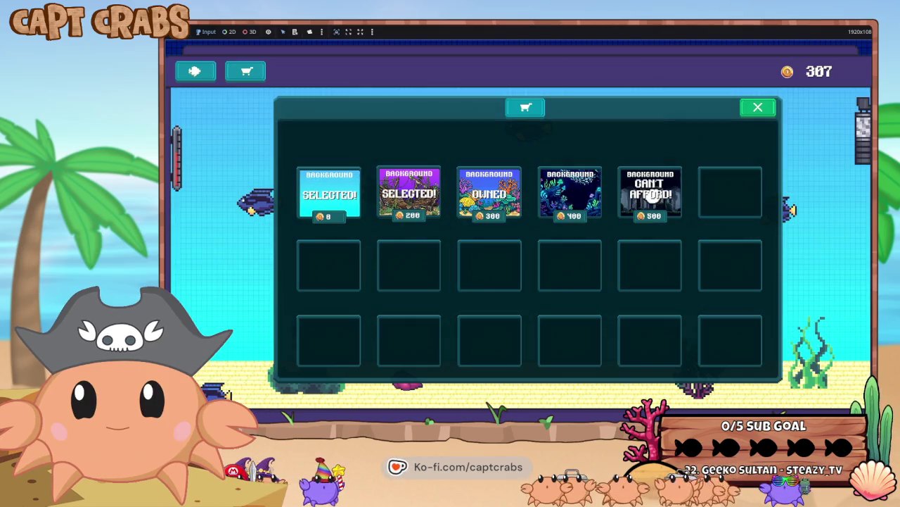
click(576, 203)
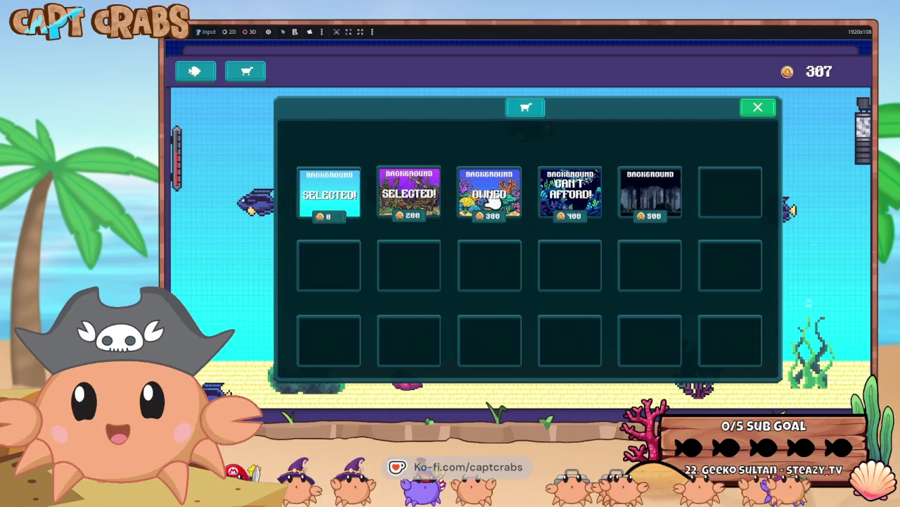
click(490, 202)
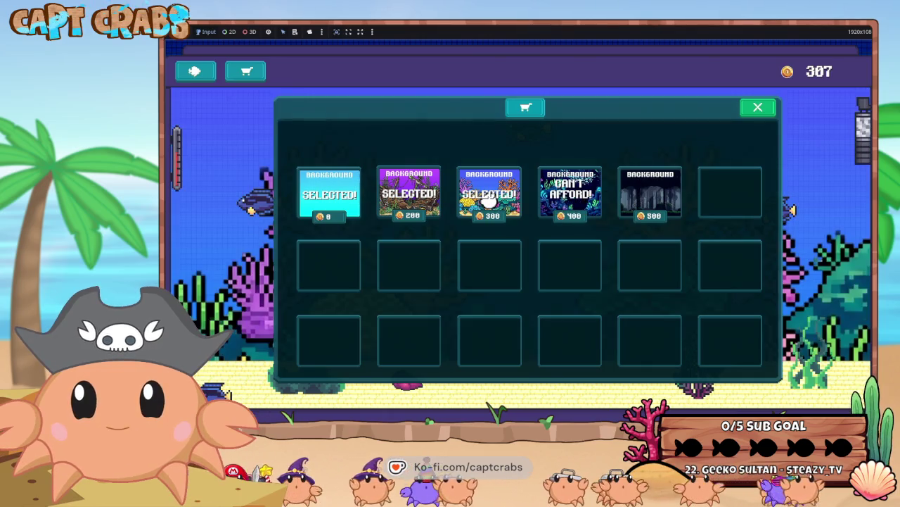
click(575, 202)
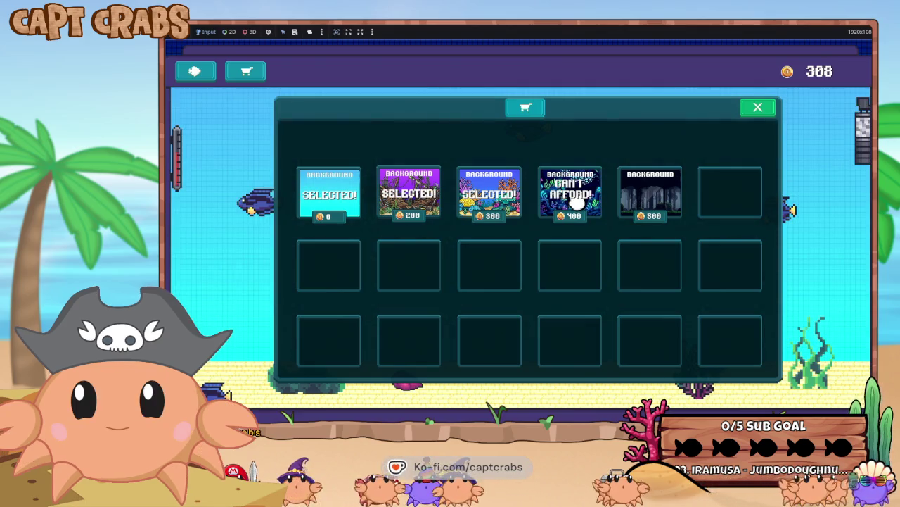
click(330, 195)
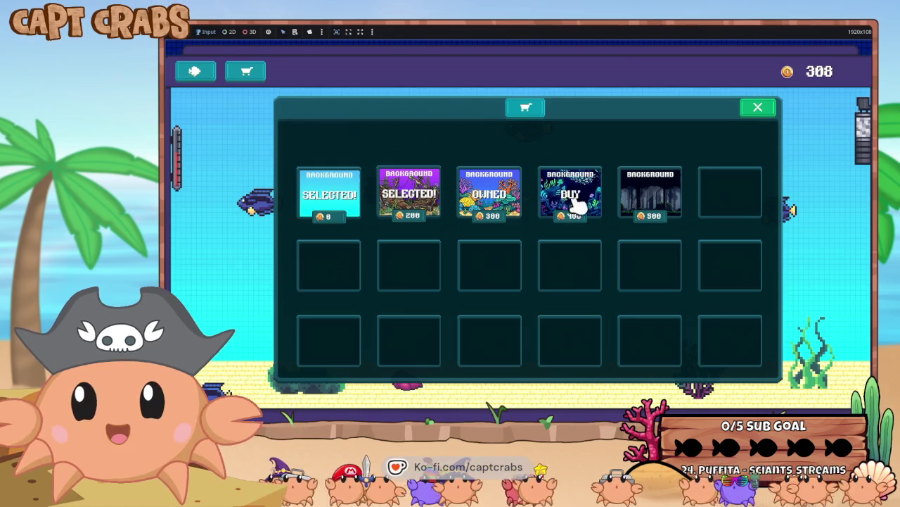
click(578, 199)
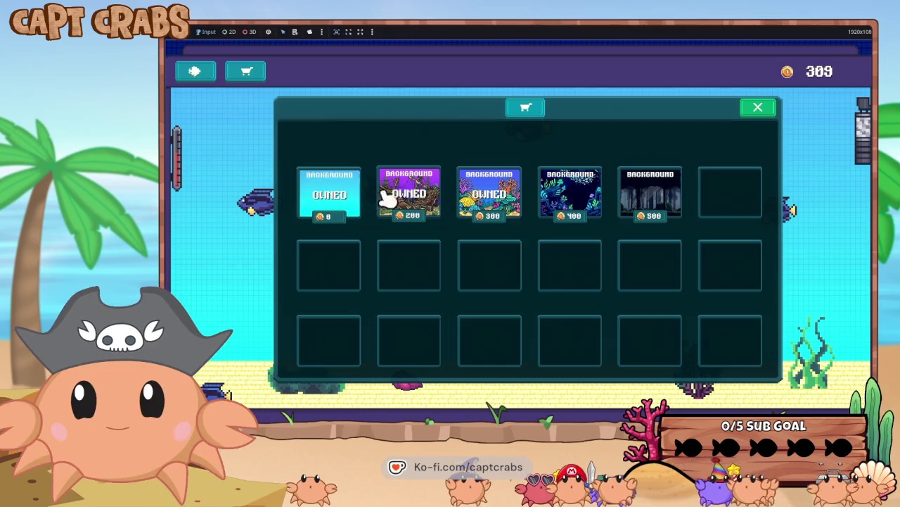
click(477, 202)
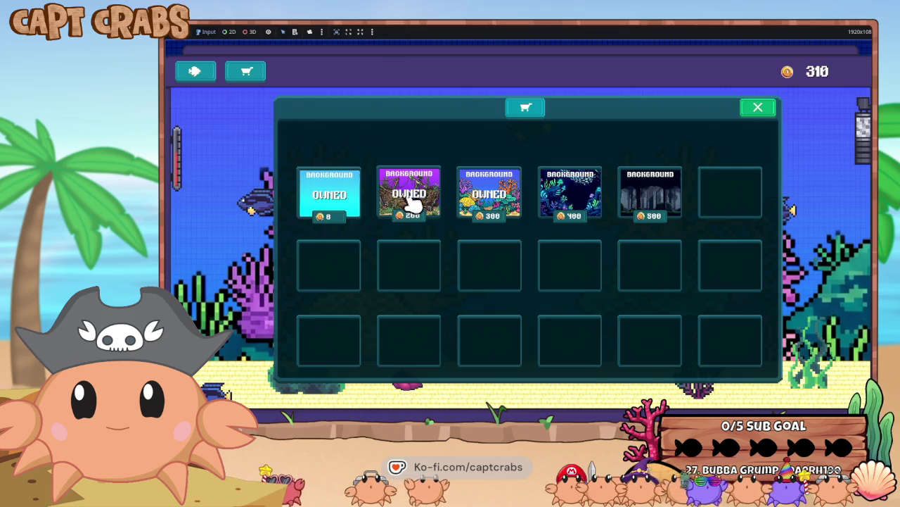
click(335, 204)
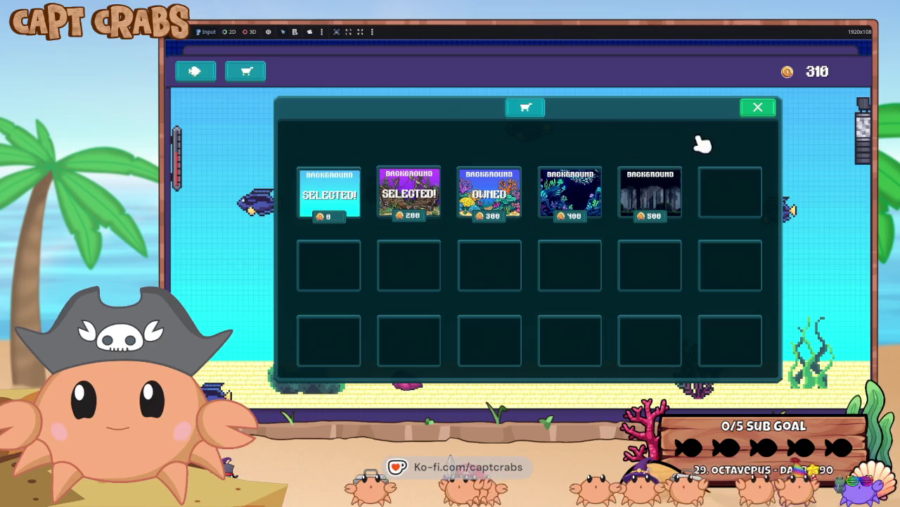
click(757, 110)
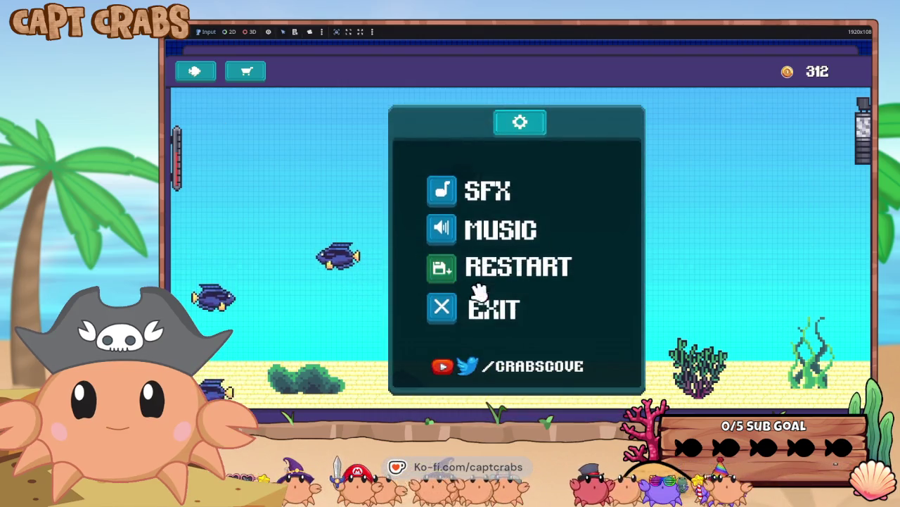
Step: Quit the running game with EXIT in its settings menu
click(487, 316)
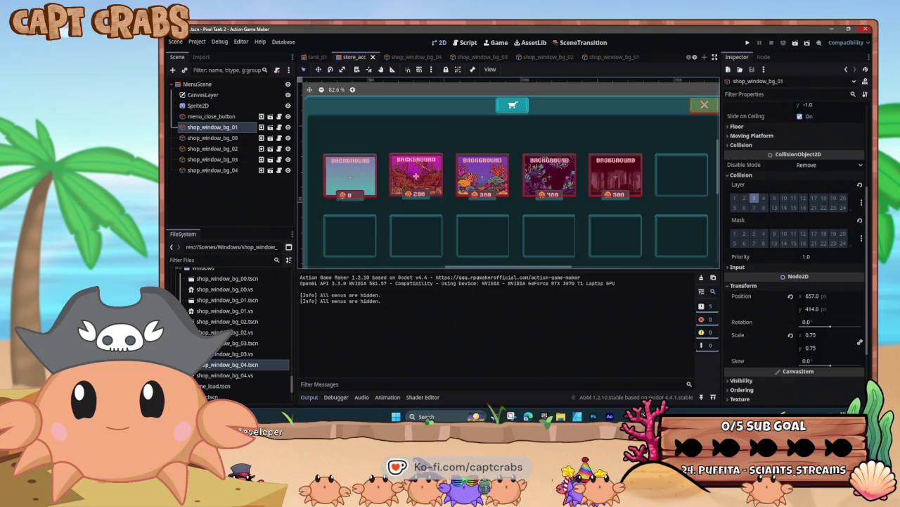
Step: Select the Sprite2D node, then save and rerun the game with F5
click(389, 111)
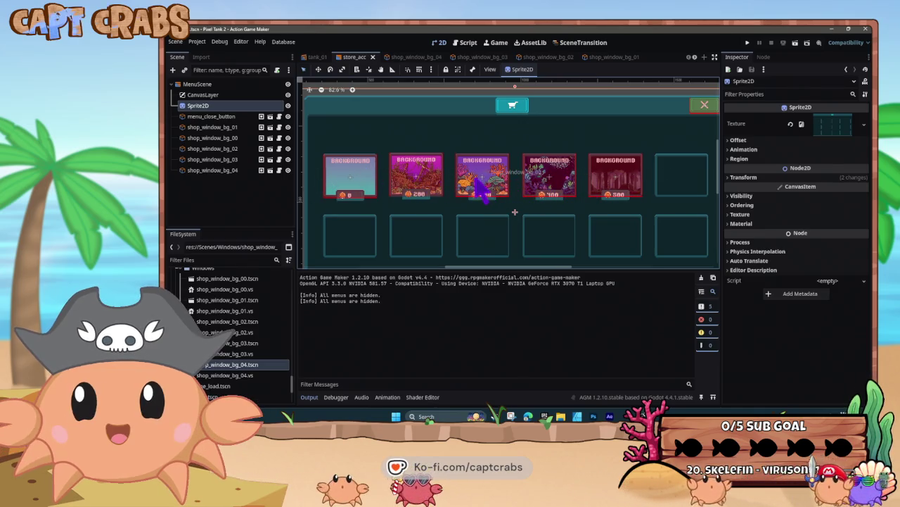
key(F5)
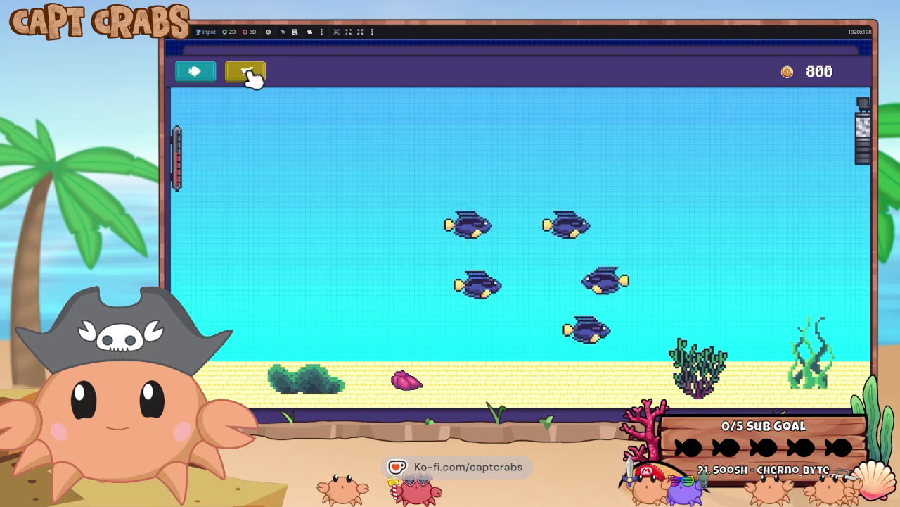
Step: Open the background shop from the cart button in the relaunched game
click(249, 73)
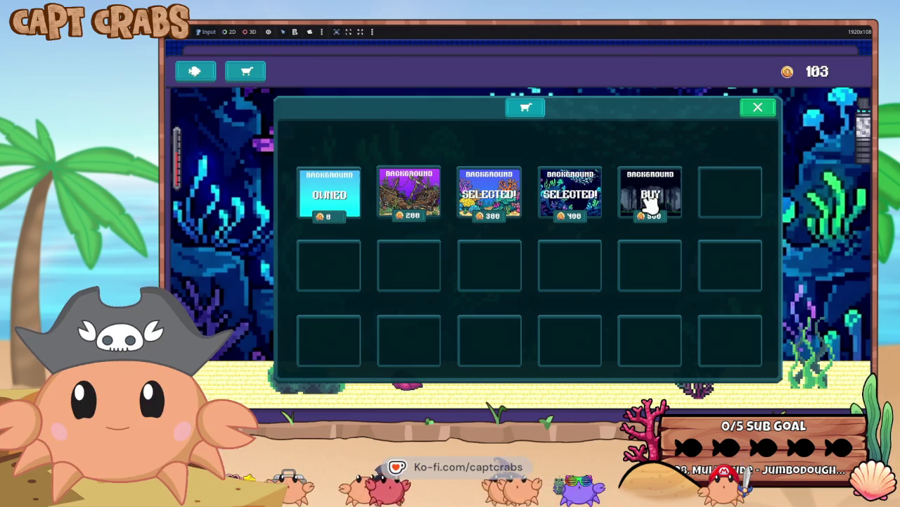
Step: Try the unaffordable 200-coin background, select the owned 400-coin and free backgrounds, then close the shop
click(422, 200)
click(597, 196)
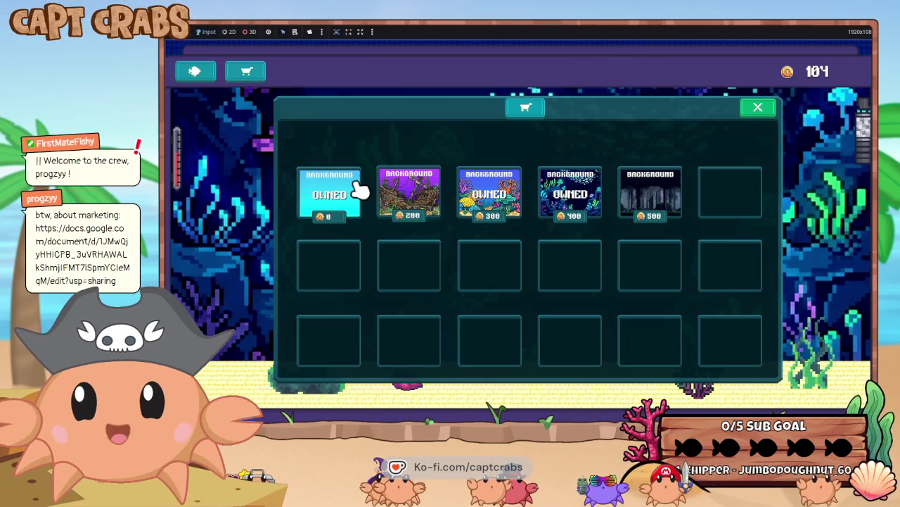
click(338, 202)
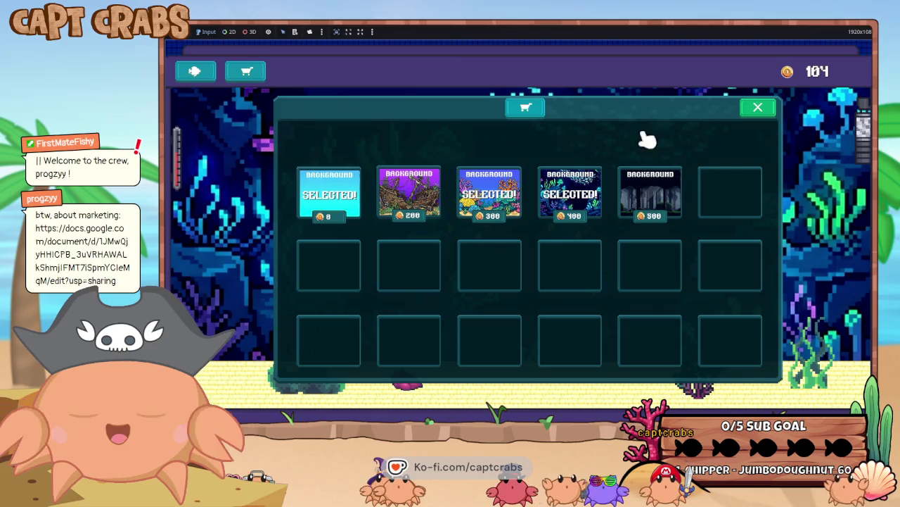
click(768, 112)
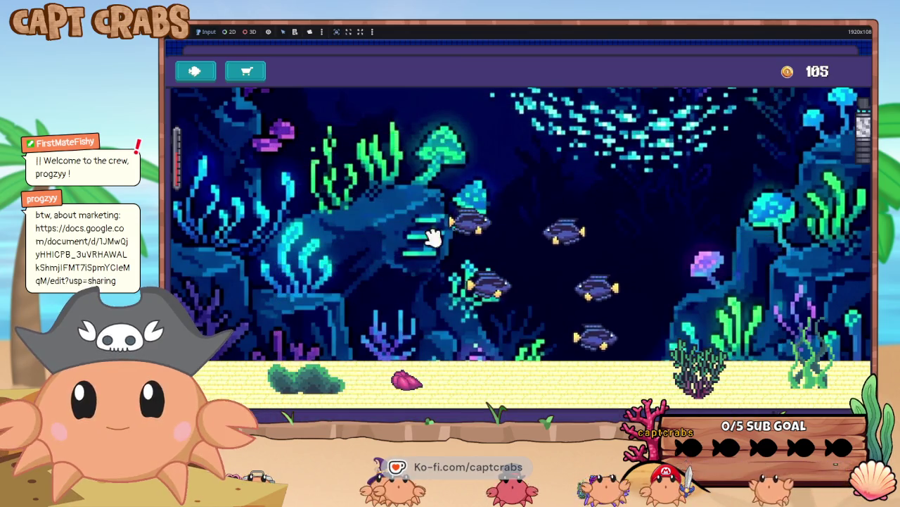